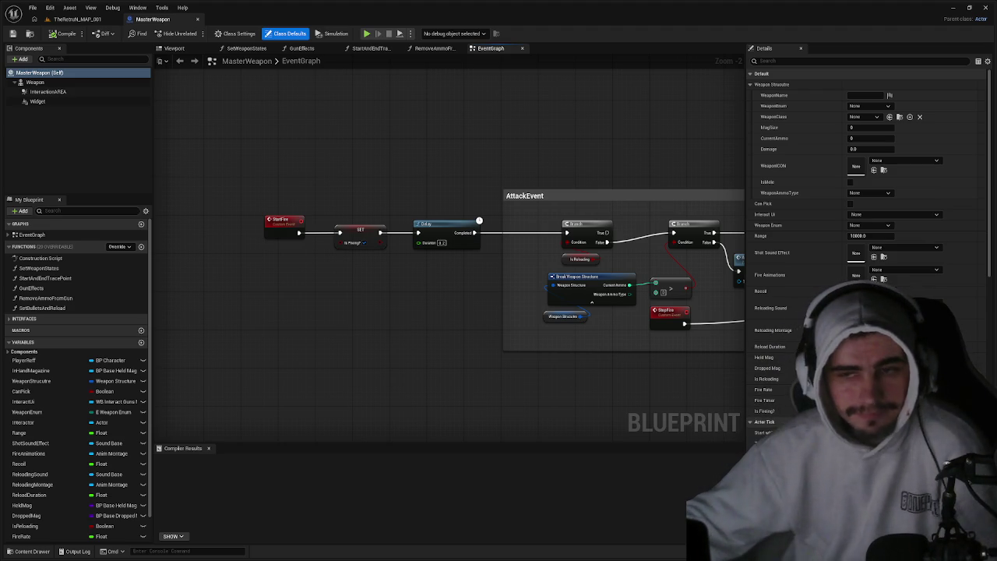
Switch from MasterWeapon to the level tab and bring up the Weapons folder in the content browser.
{"action": "left_click", "coordinate": [84, 19]}
{"action": "left_click", "coordinate": [156, 19]}
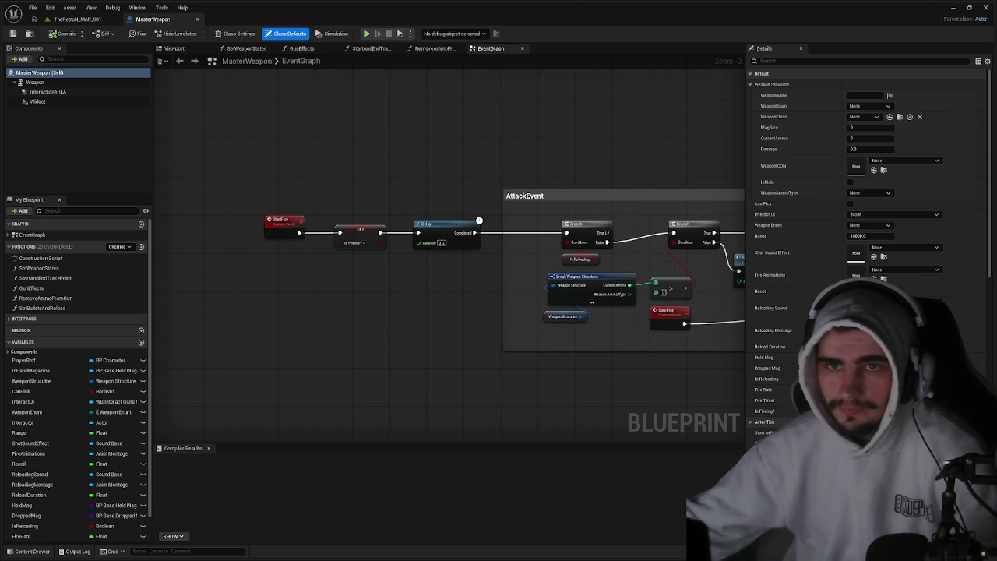
{"action": "key", "text": "ctrl+b"}
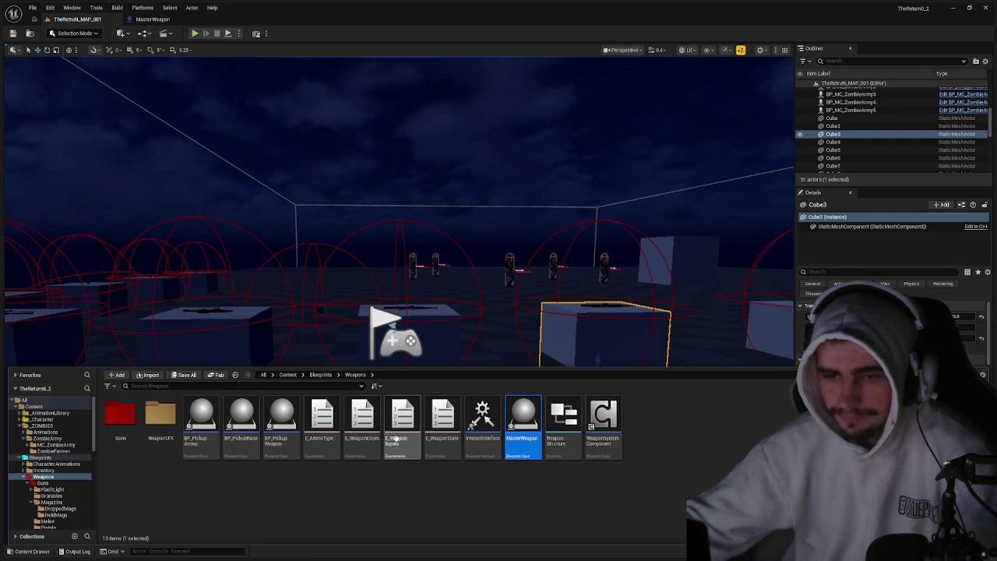
Open the AK47 blueprint from Guns > Rifles.
{"action": "double_click", "coordinate": [122, 416]}
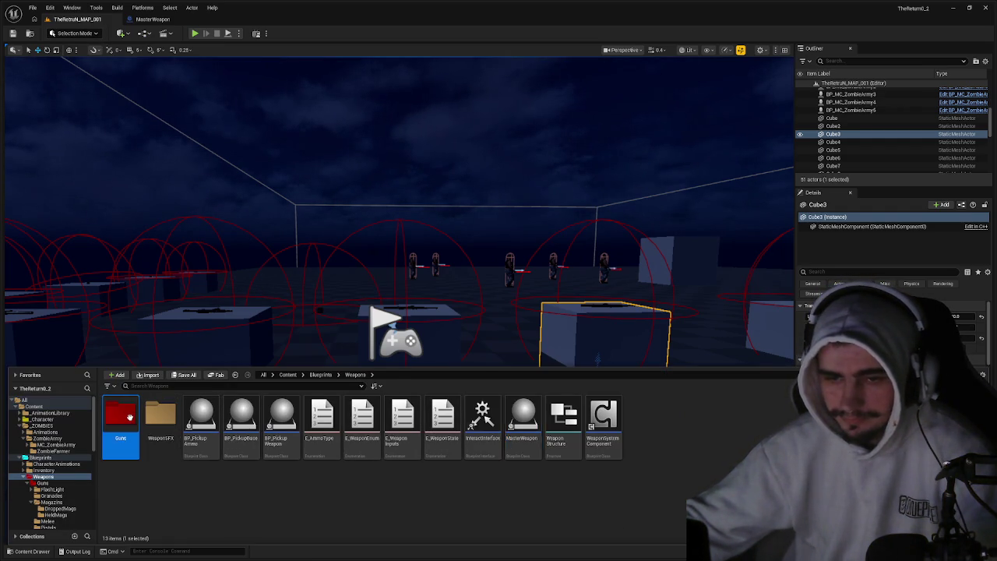
{"action": "double_click", "coordinate": [327, 417]}
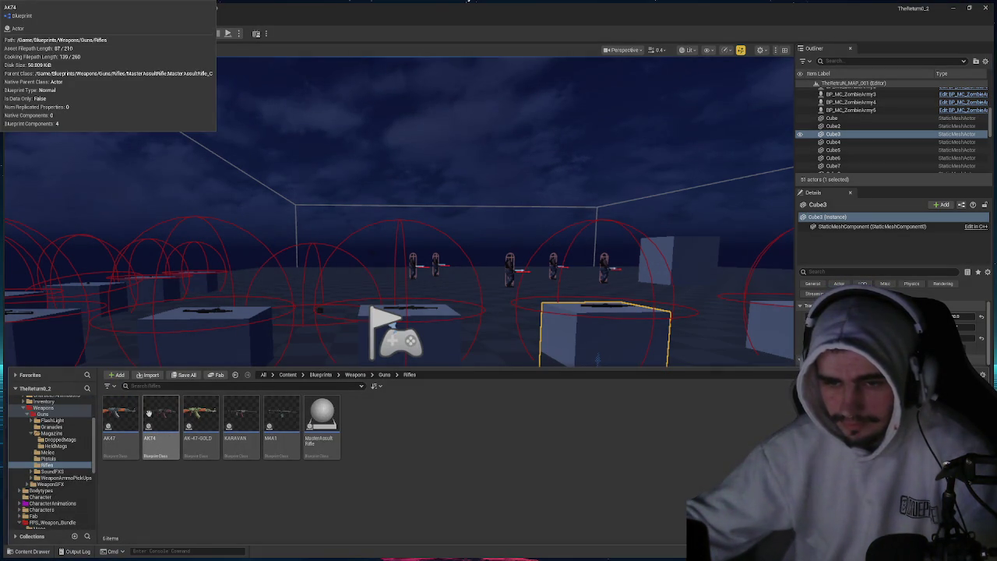
{"action": "double_click", "coordinate": [123, 414]}
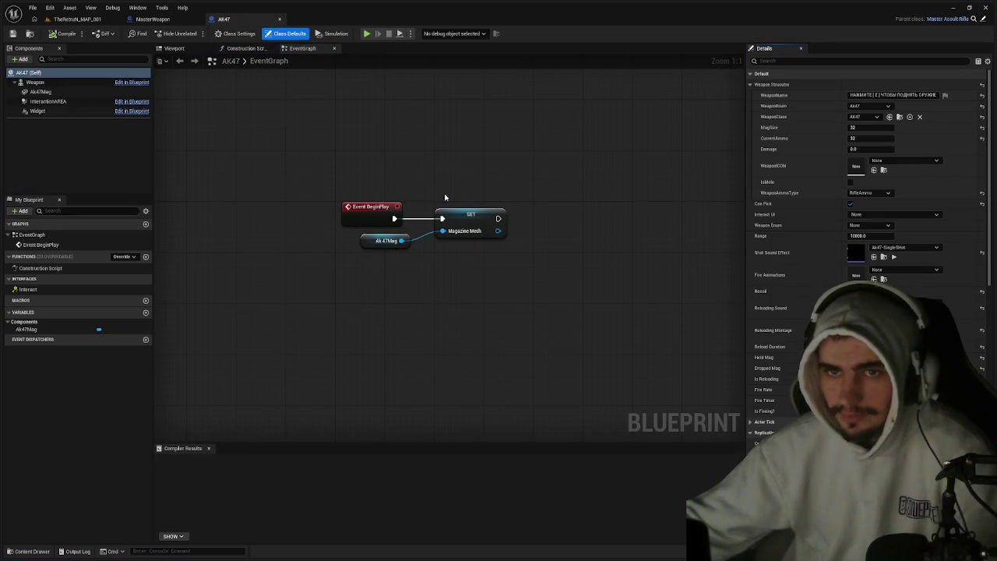
Replace the AK47 weapon name with КАЛАШНИКОВ and compile, then return to the level.
{"action": "double_click", "coordinate": [888, 95]}
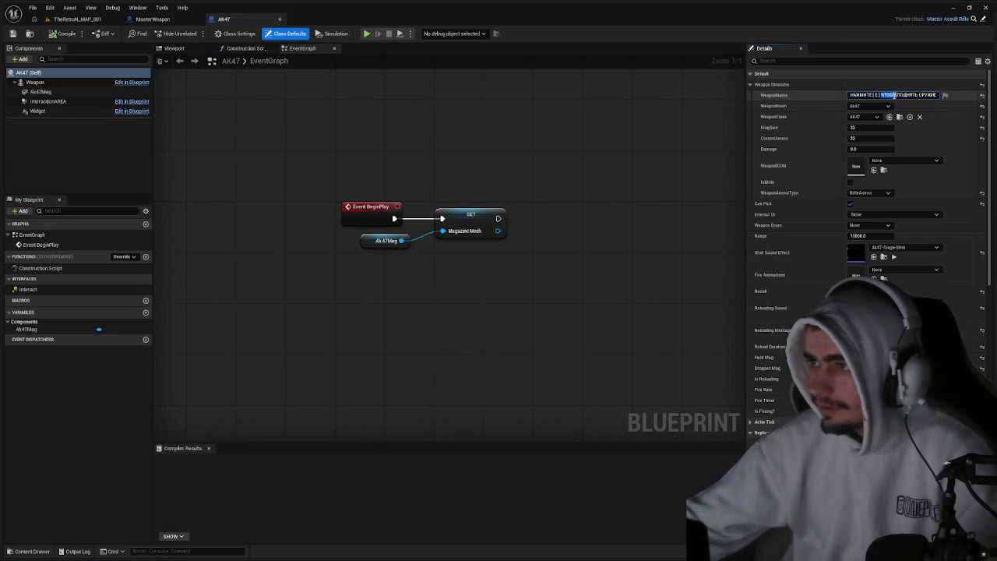
{"action": "key", "text": "BackSpace"}
{"action": "key", "text": "BackSpace"}
{"action": "key", "text": "BackSpace"}
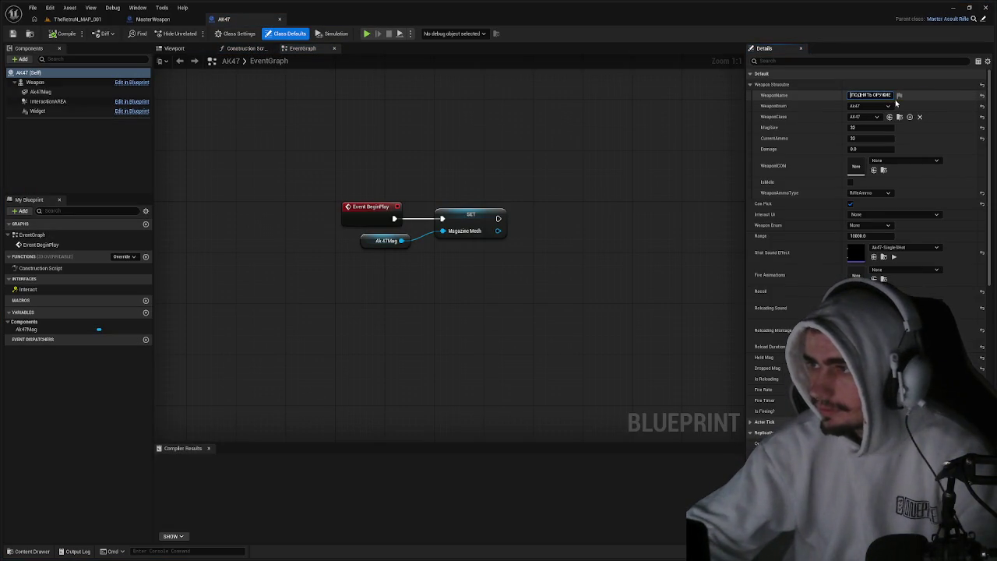
{"action": "left_click_drag", "start_coordinate": [892, 95], "coordinate": [857, 95]}
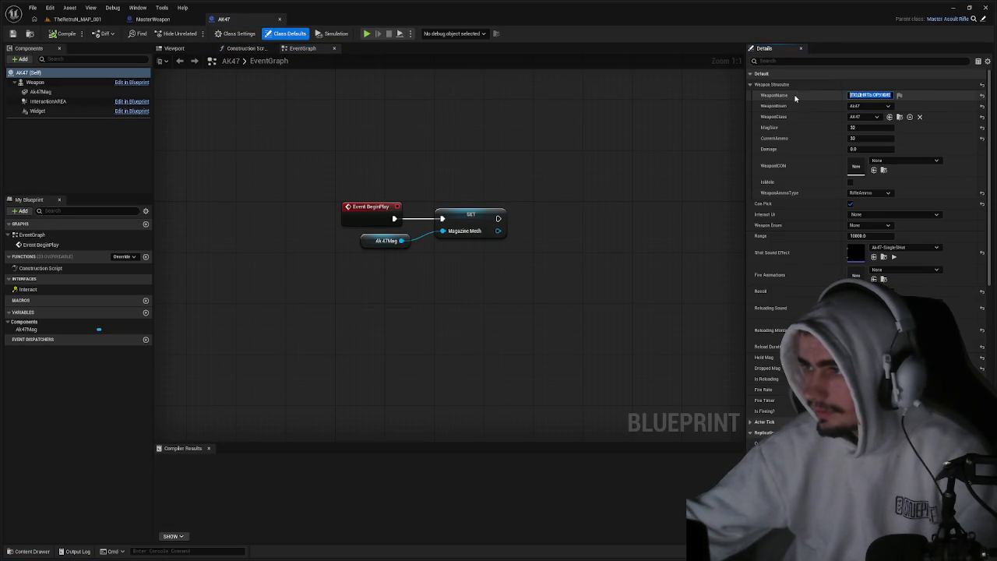
{"action": "key", "text": "BackSpace"}
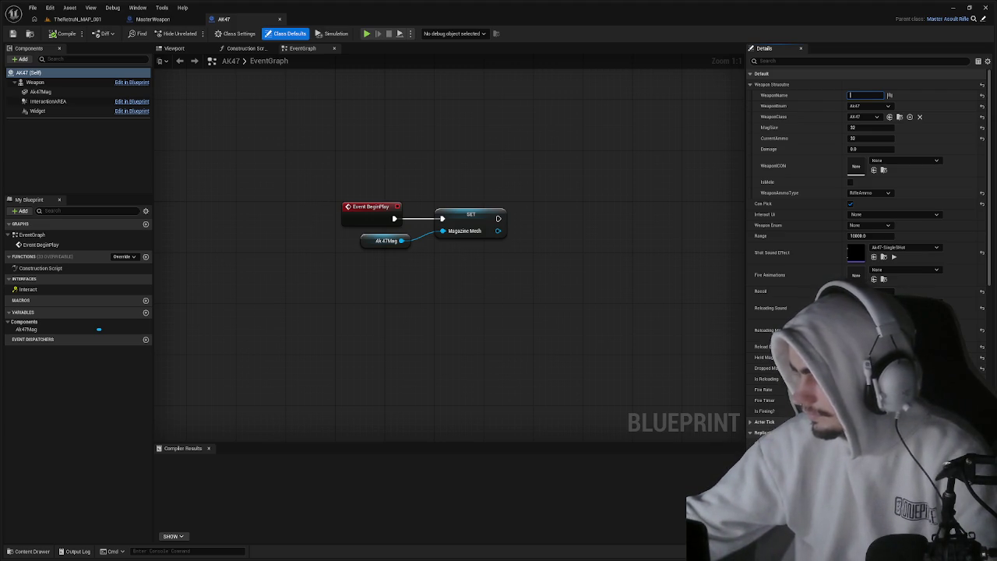
{"action": "type", "text": "КАЛАШНИКОВ 47"}
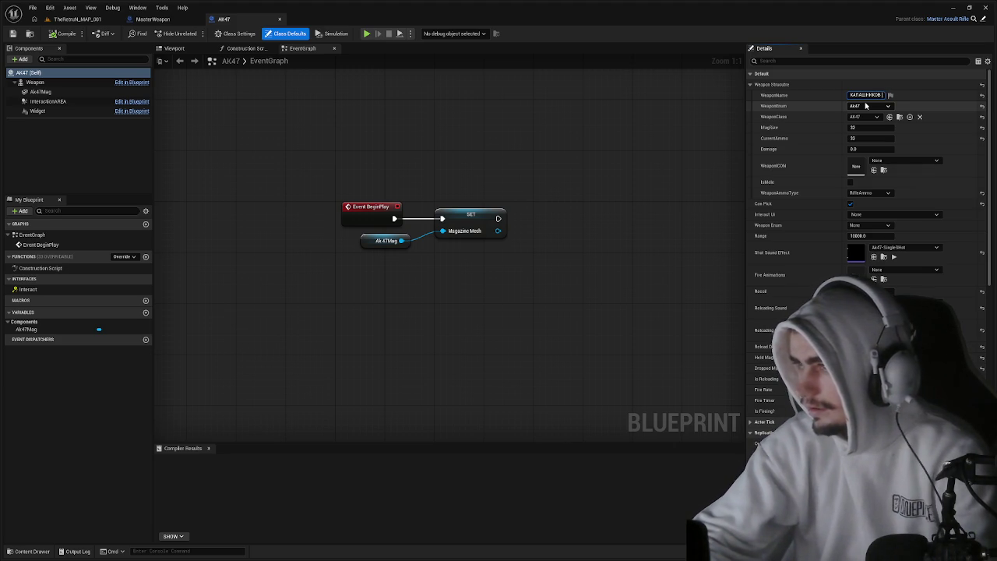
{"action": "left_click", "coordinate": [68, 37]}
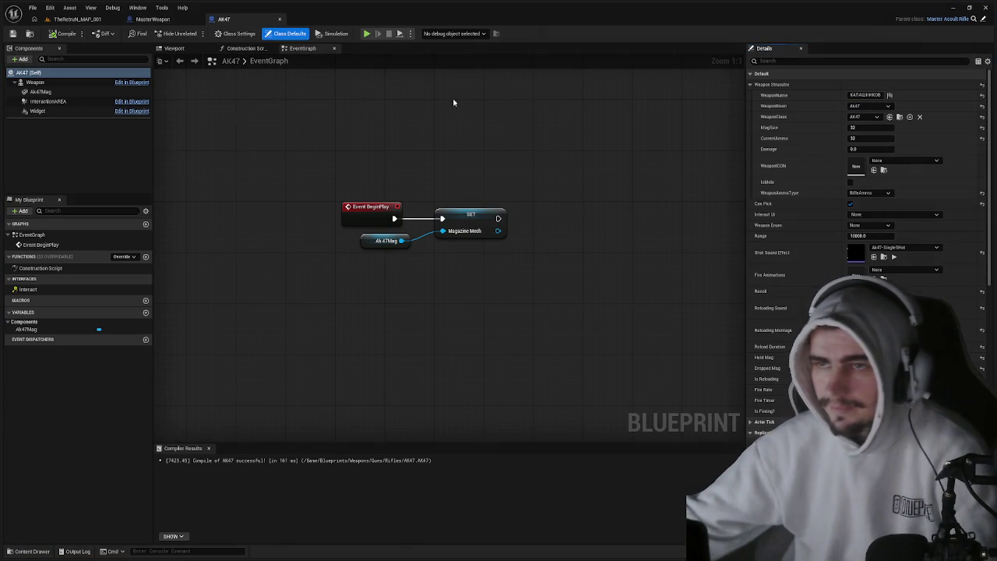
{"action": "left_click", "coordinate": [90, 19]}
Play the level, walk to the rifle pickups to check the КАЛАШНИКОВ label, then stop.
{"action": "left_click", "coordinate": [195, 33]}
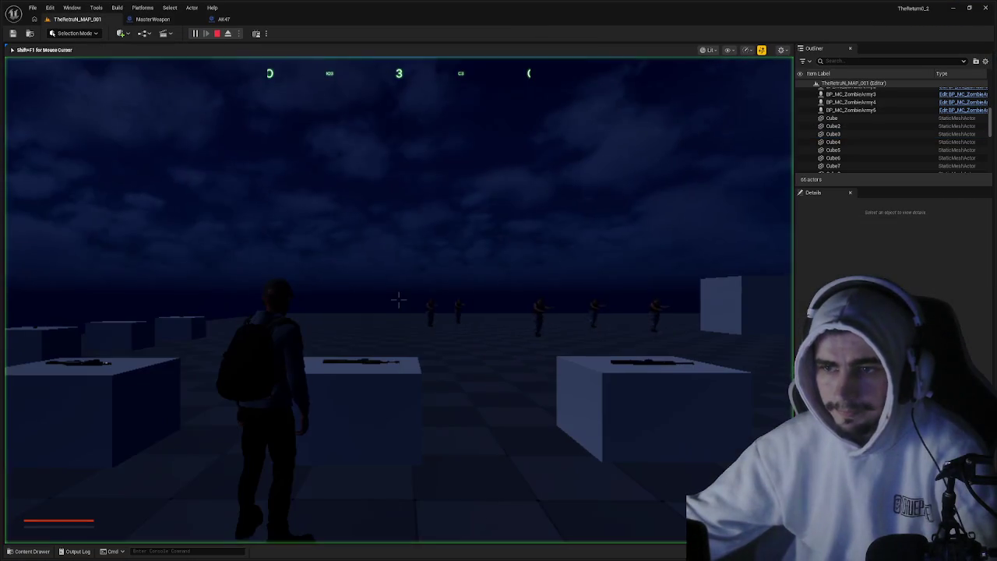
{"action": "key", "text": "w"}
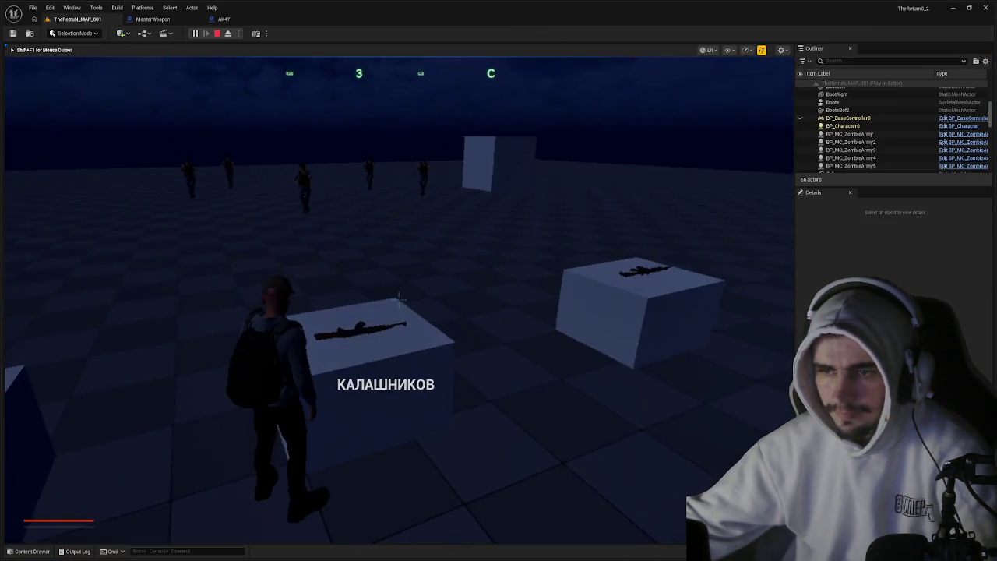
{"action": "key", "text": "w"}
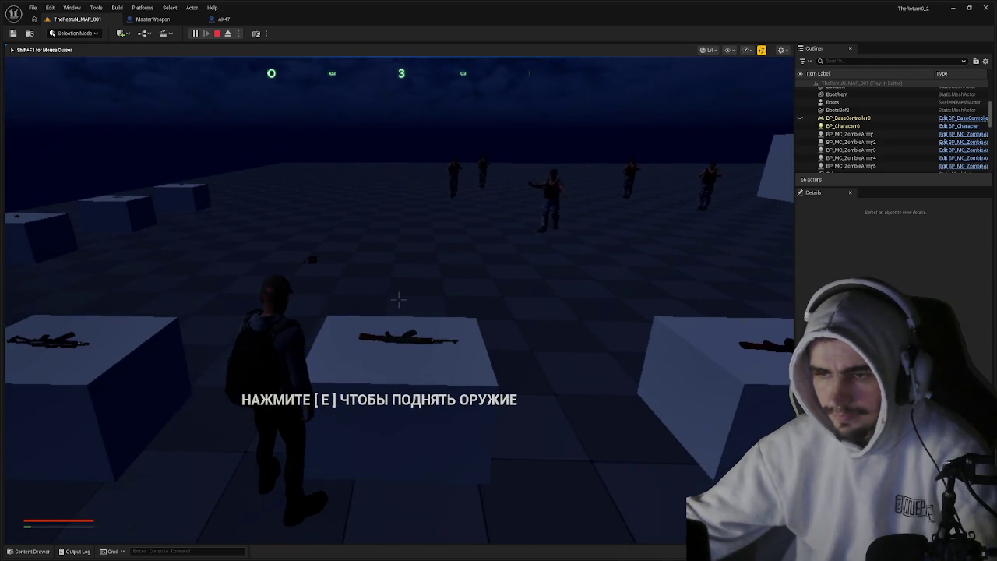
{"action": "key", "text": "Escape"}
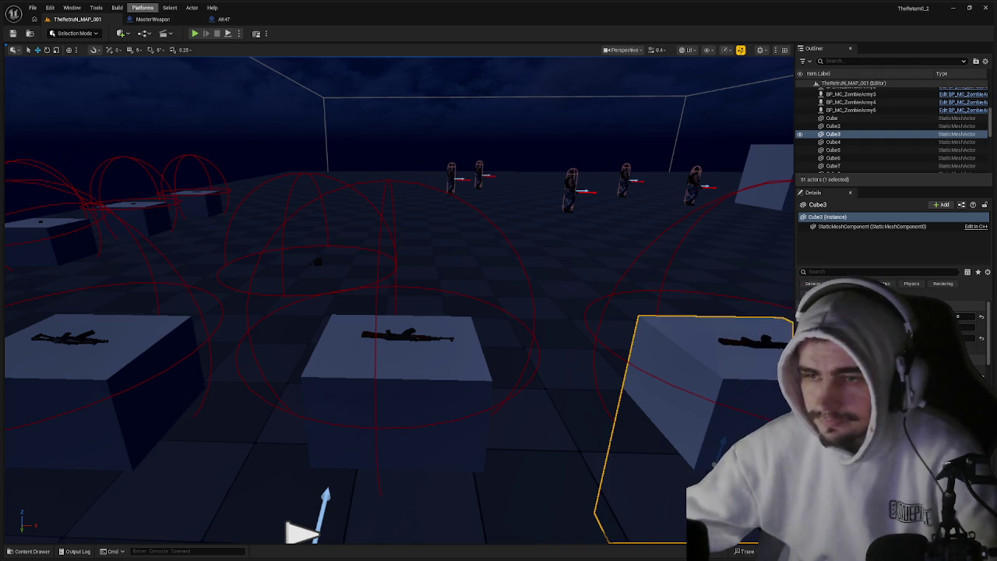
{"action": "left_click", "coordinate": [152, 18]}
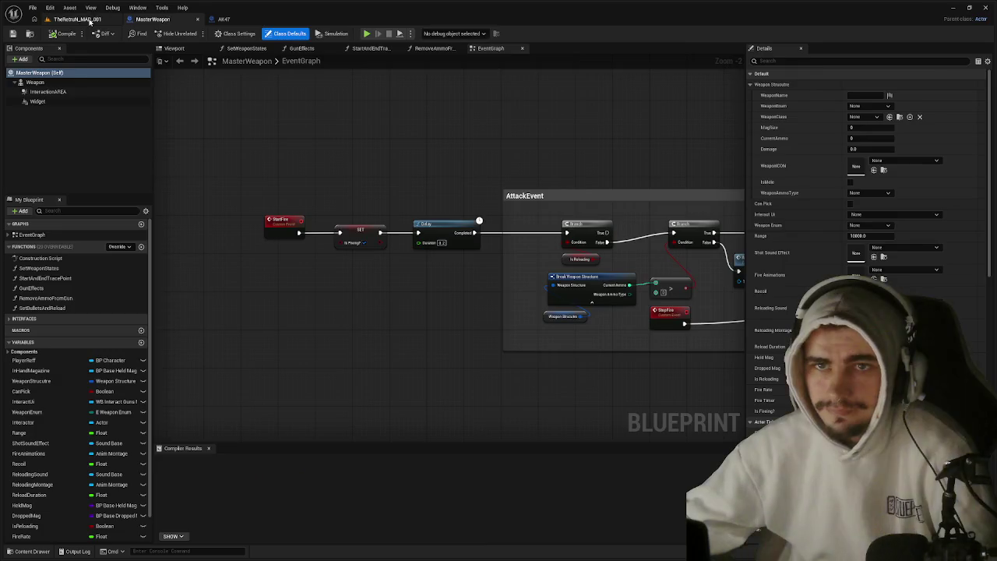
Open the AK-47-GOLD blueprint from the content browser.
{"action": "left_click", "coordinate": [77, 19]}
{"action": "key", "text": "ctrl+space"}
{"action": "left_click", "coordinate": [191, 410]}
{"action": "double_click", "coordinate": [191, 410]}
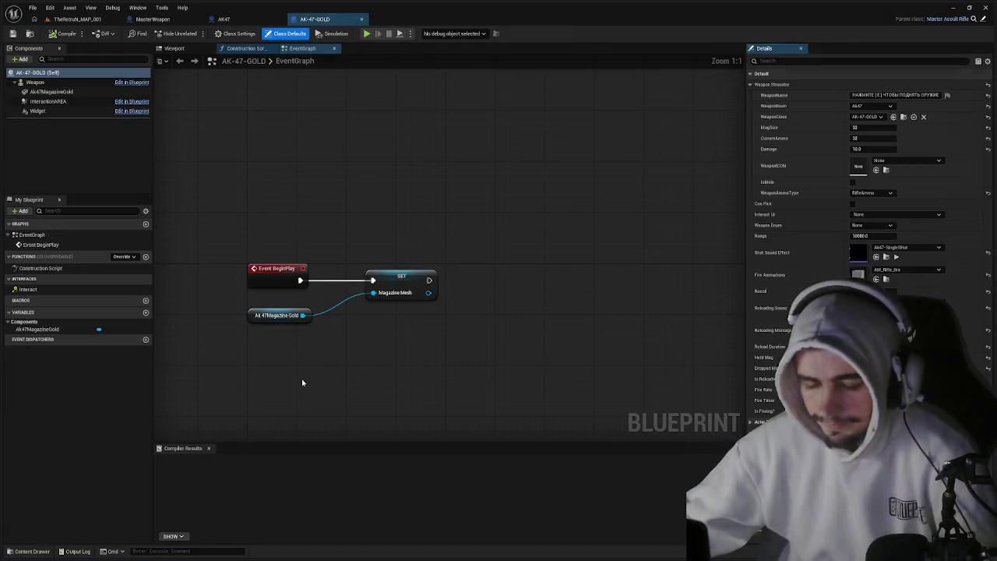
Set the AK-47-GOLD weapon name to КАЛАШНИКОВ, compile and save it.
{"action": "left_click", "coordinate": [893, 94]}
{"action": "double_click", "coordinate": [889, 94]}
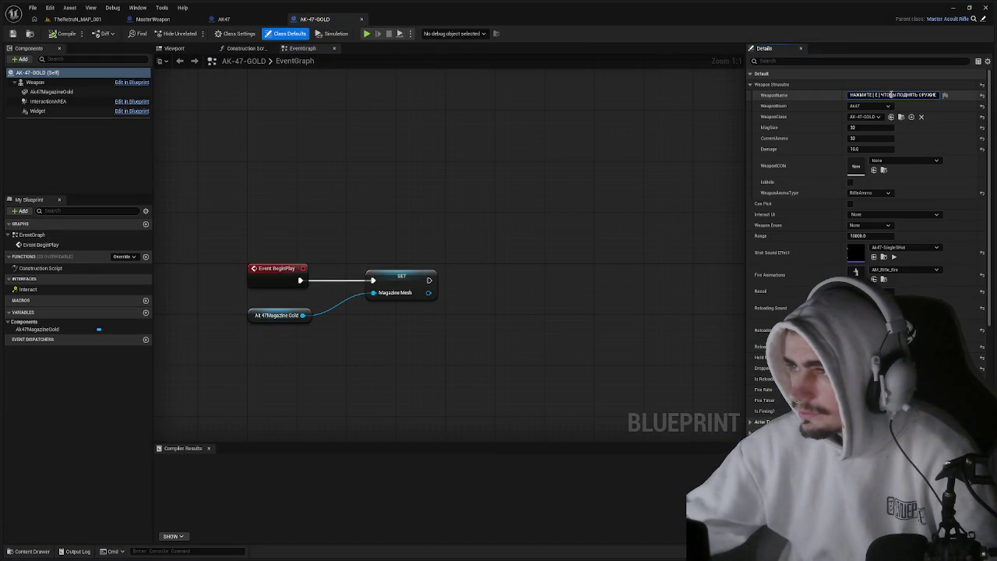
{"action": "key", "text": "BackSpace"}
{"action": "key", "text": "BackSpace"}
{"action": "key", "text": "BackSpace"}
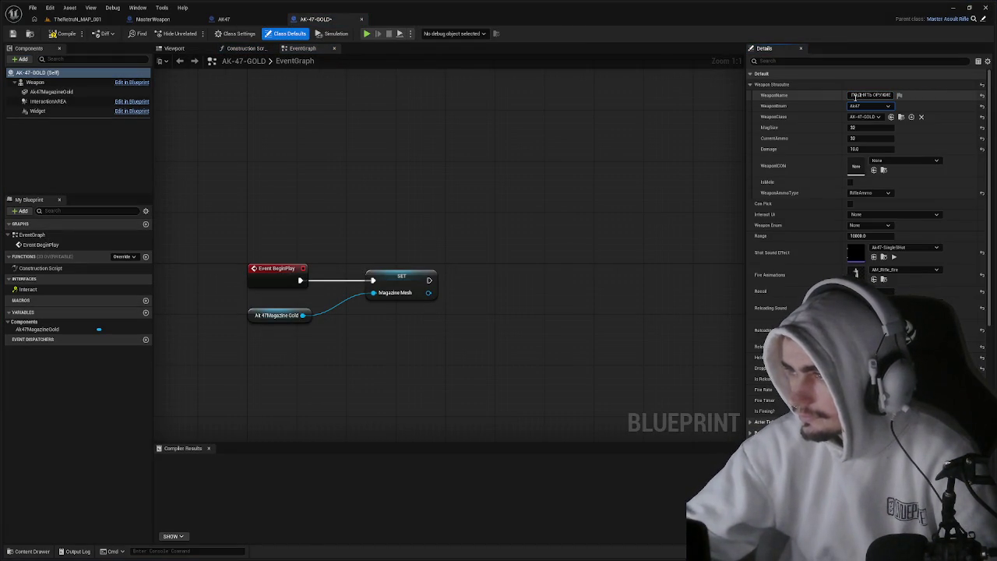
{"action": "key", "text": "Return"}
{"action": "left_click", "coordinate": [888, 95]}
{"action": "type", "text": "КАЛАШНИКОВ"}
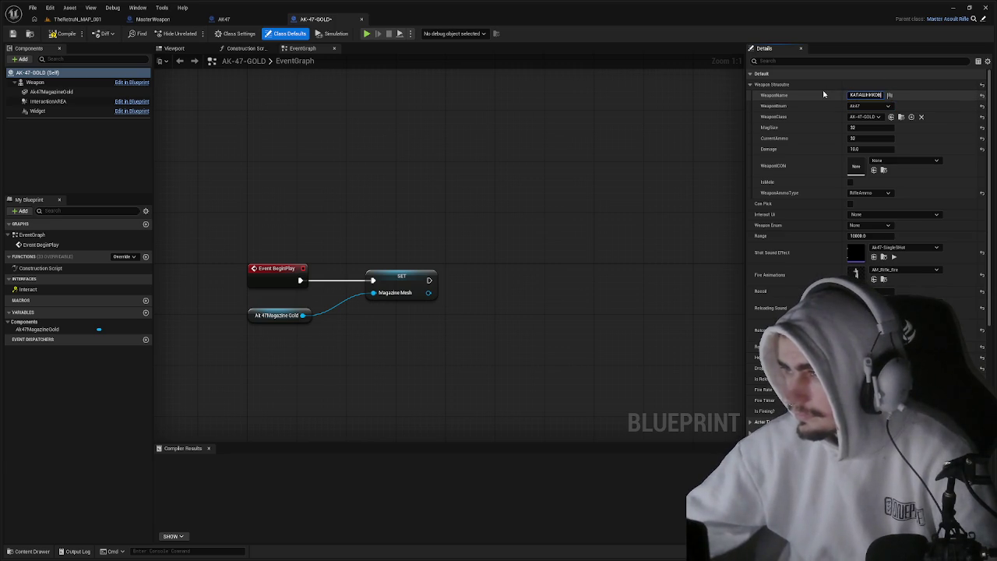
{"action": "key", "text": "Return"}
{"action": "left_click", "coordinate": [62, 34]}
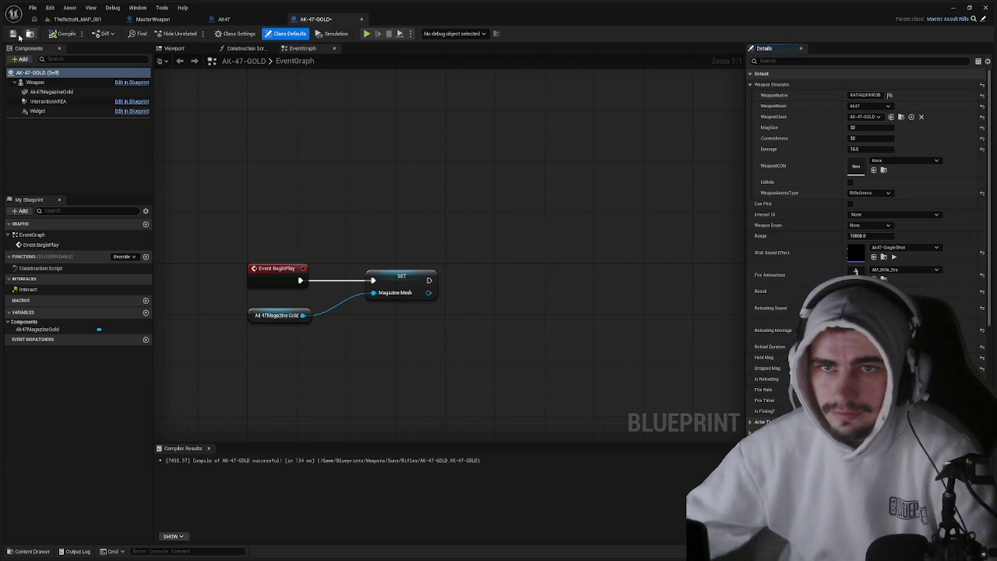
{"action": "left_click", "coordinate": [12, 34]}
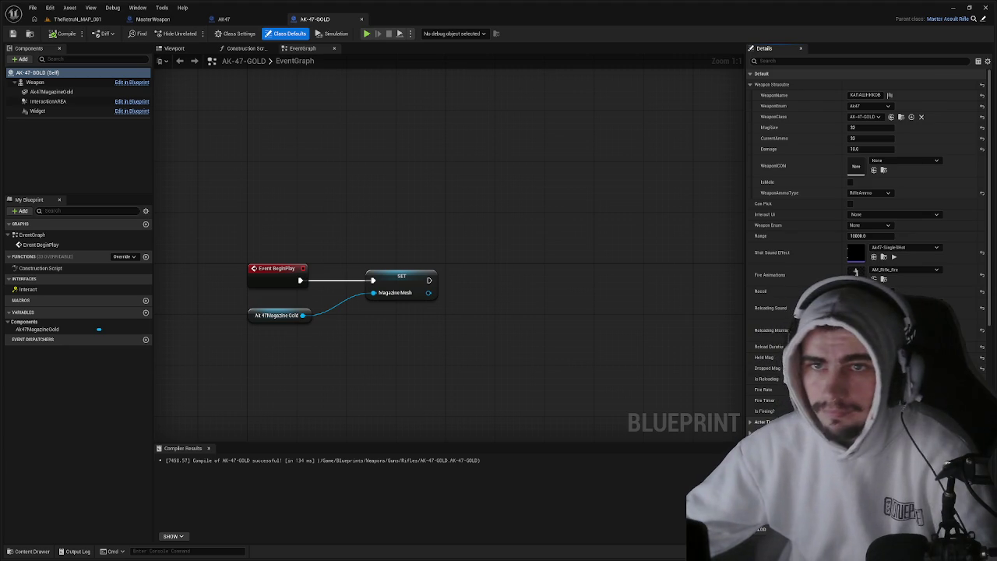
{"action": "key", "text": "ctrl+b"}
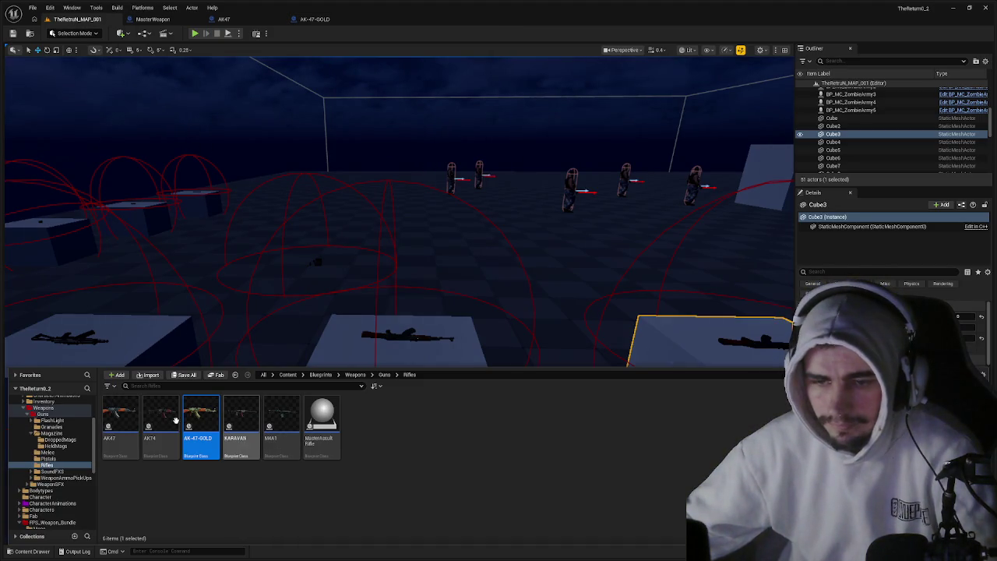
Open the M4A1 blueprint, commit its weapon name, compile and save it.
{"action": "left_click", "coordinate": [270, 415]}
{"action": "double_click", "coordinate": [271, 415]}
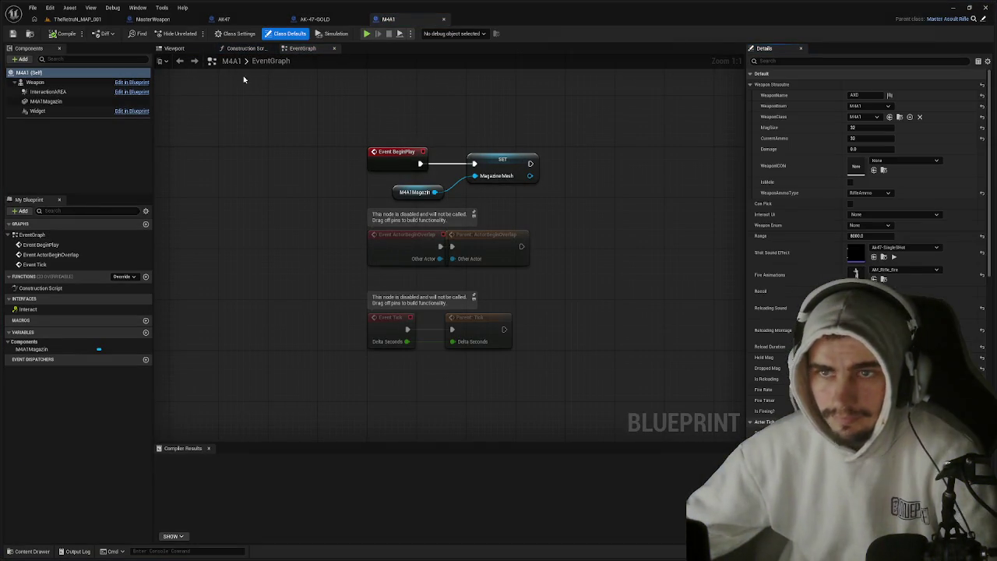
{"action": "left_click", "coordinate": [873, 94]}
{"action": "key", "text": "Return"}
{"action": "left_click", "coordinate": [56, 34]}
{"action": "left_click", "coordinate": [13, 35]}
{"action": "left_click", "coordinate": [74, 19]}
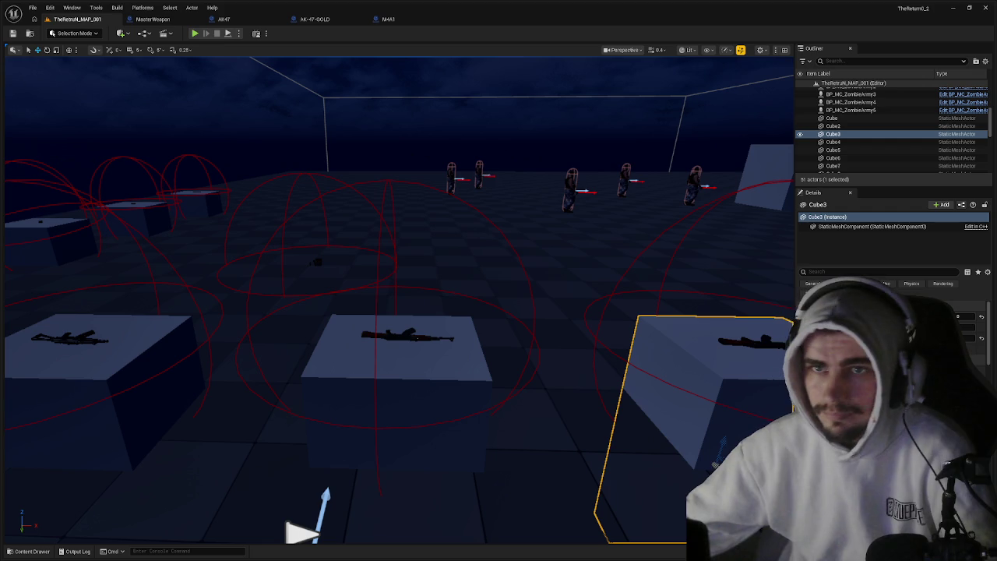
Open the SMG blueprint from the Pistols folder and compile it with weapon name УЗИ.
{"action": "left_click", "coordinate": [163, 19]}
{"action": "left_click", "coordinate": [75, 19]}
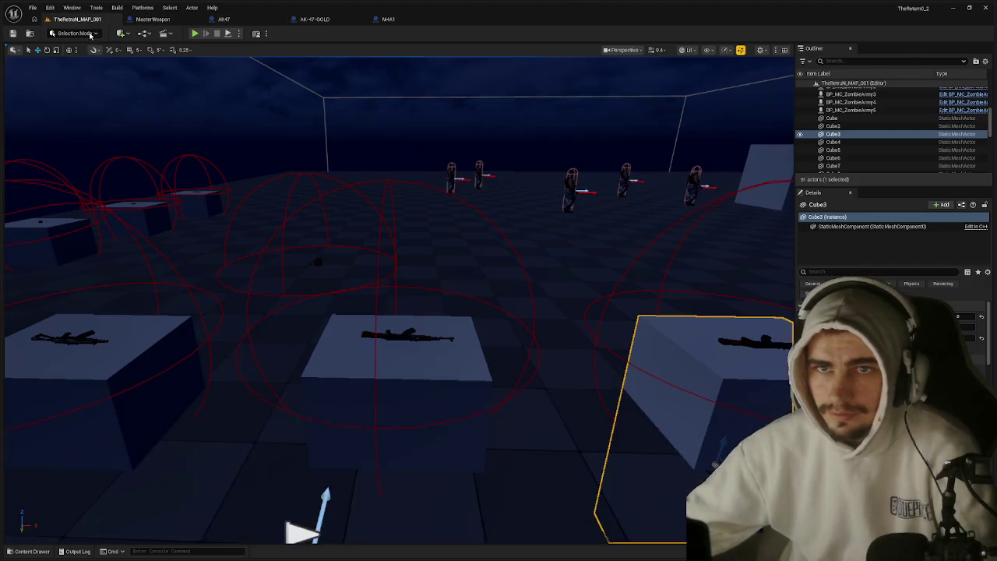
{"action": "key", "text": "ctrl+space"}
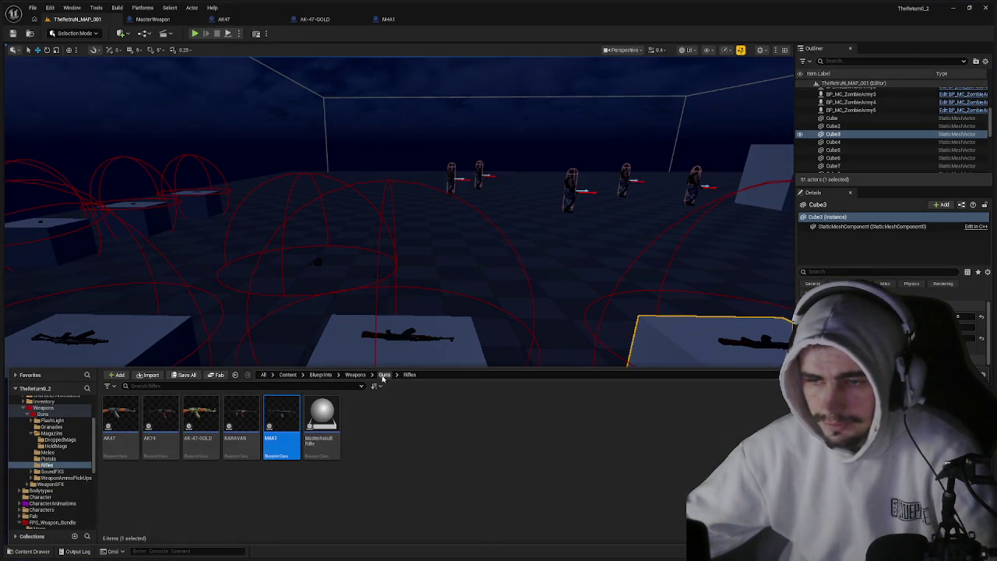
{"action": "left_click", "coordinate": [384, 375]}
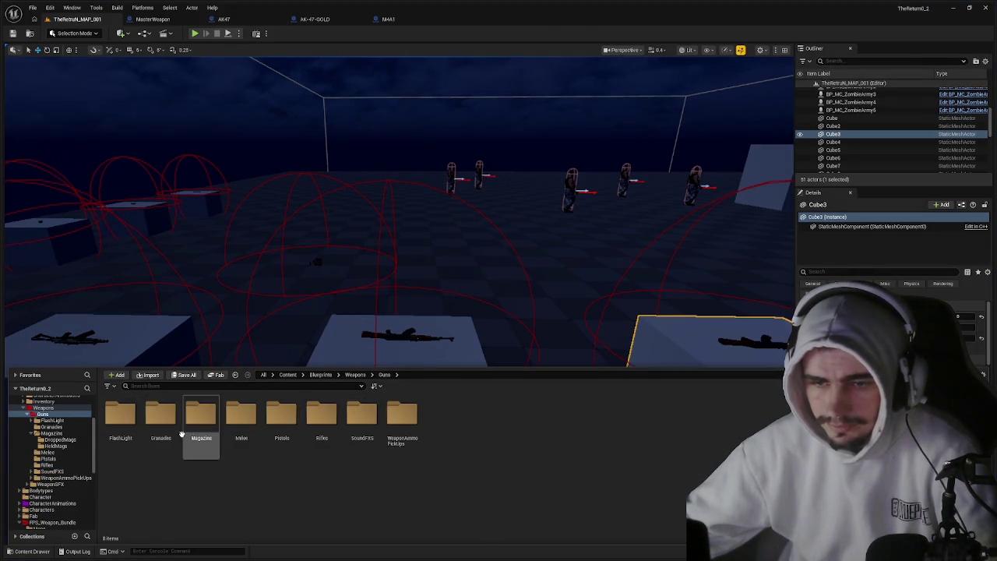
{"action": "double_click", "coordinate": [282, 414]}
{"action": "double_click", "coordinate": [201, 416]}
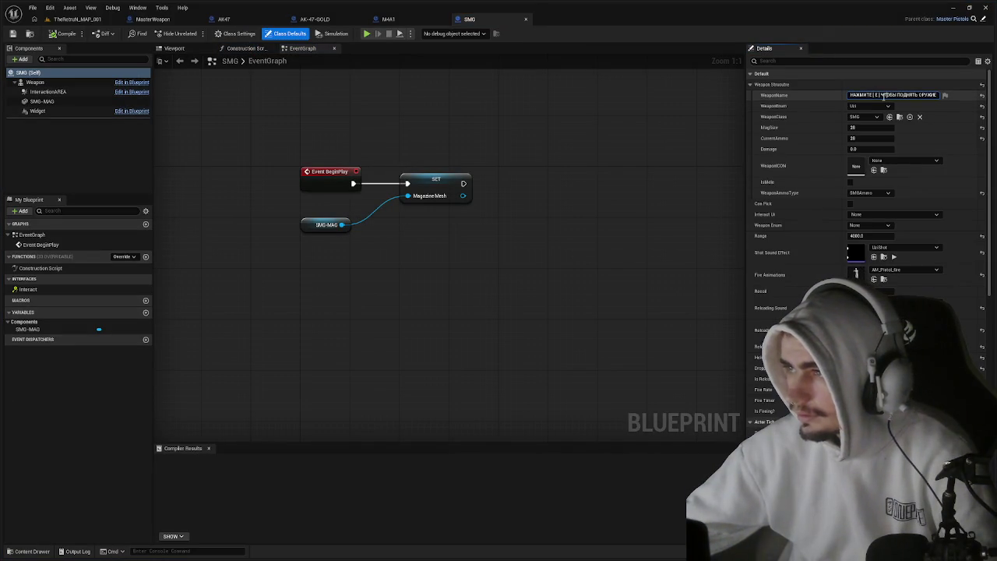
{"action": "left_click", "coordinate": [882, 94]}
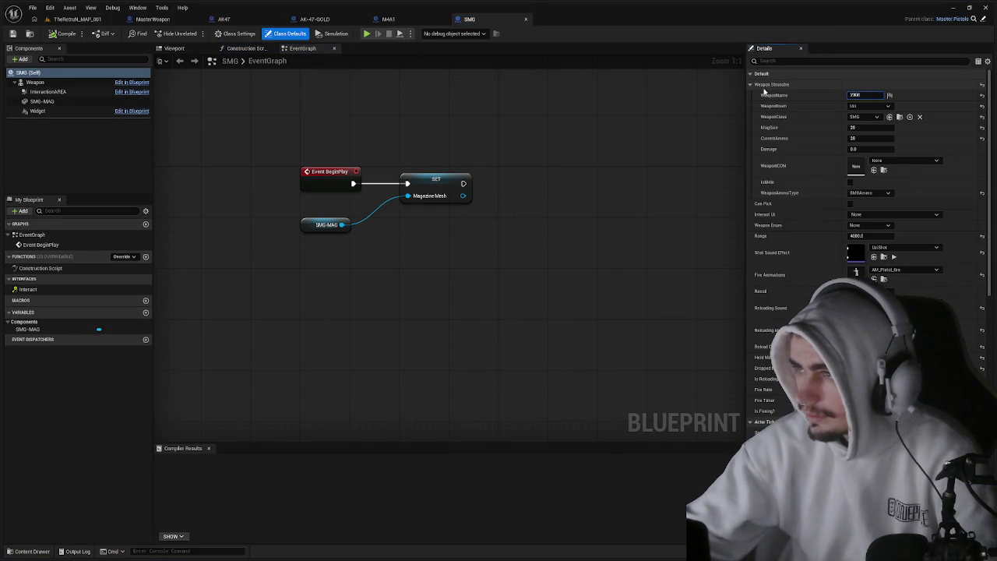
{"action": "left_click", "coordinate": [61, 36]}
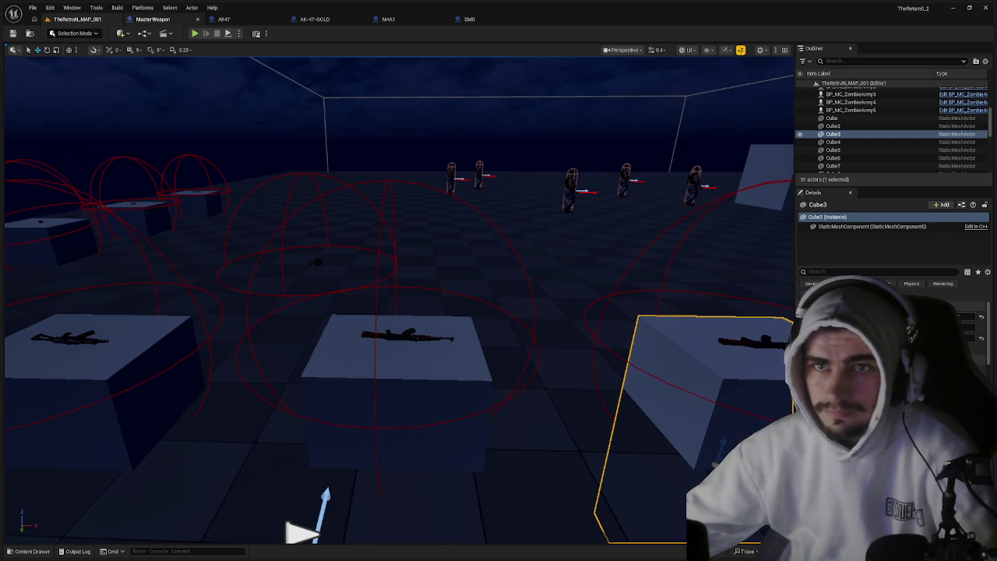
Browse into Guns > WeaponAmmoPickUps > Rifles and back to Guns.
{"action": "left_click", "coordinate": [278, 305], "text": "ctrl"}
{"action": "key", "text": "ctrl+space"}
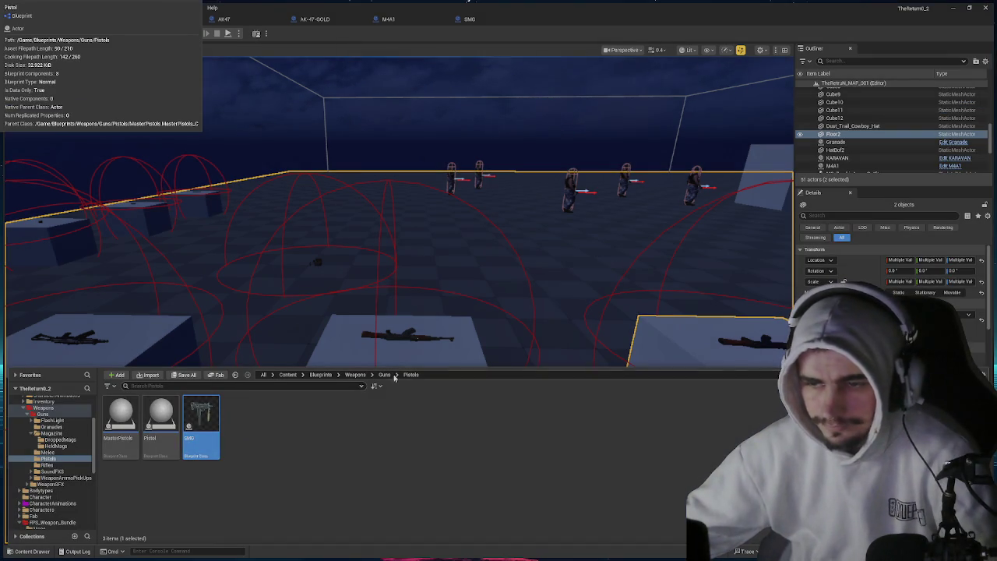
{"action": "left_click", "coordinate": [384, 375]}
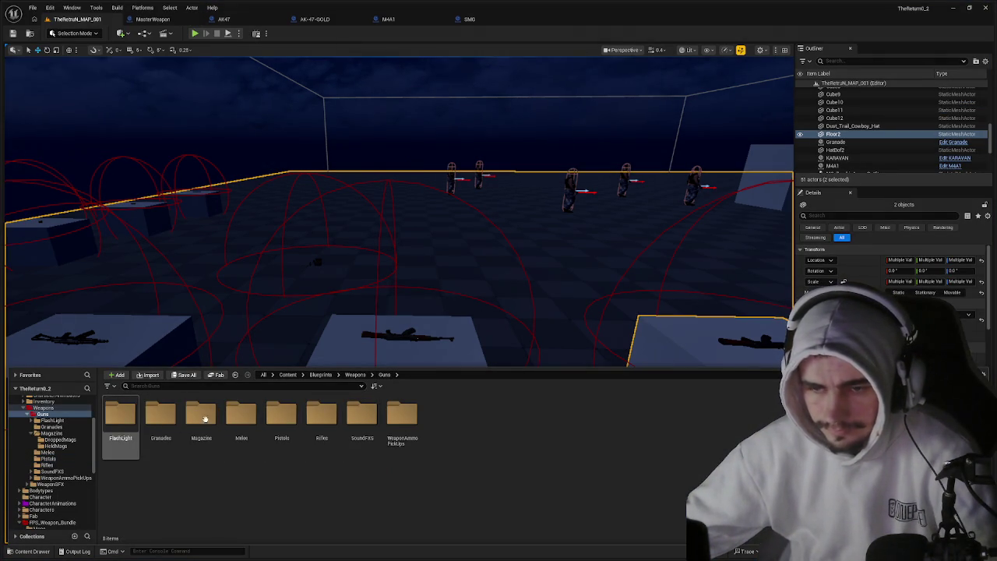
{"action": "double_click", "coordinate": [402, 416]}
{"action": "left_click", "coordinate": [132, 415]}
{"action": "double_click", "coordinate": [132, 415]}
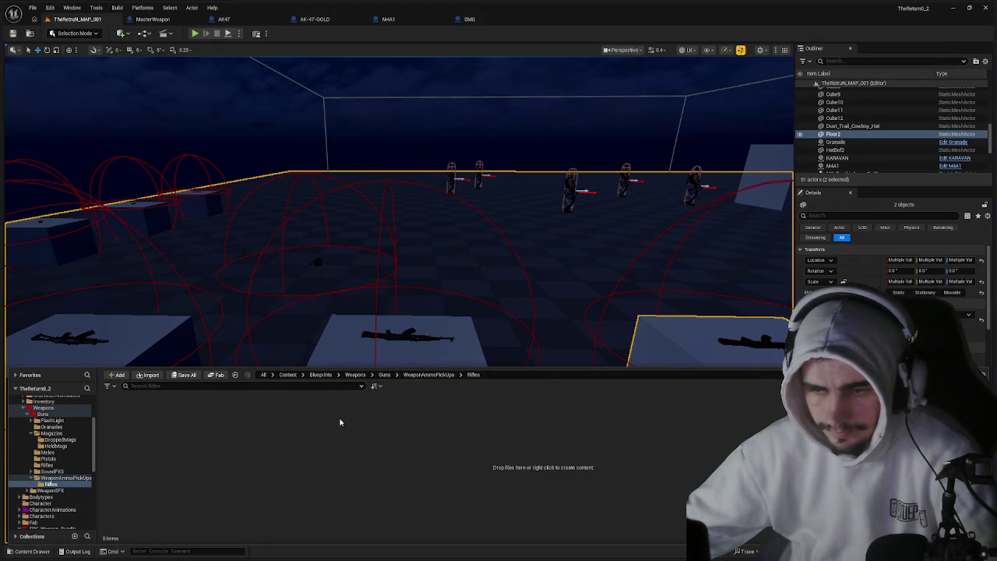
{"action": "left_click", "coordinate": [429, 375]}
{"action": "left_click", "coordinate": [384, 376]}
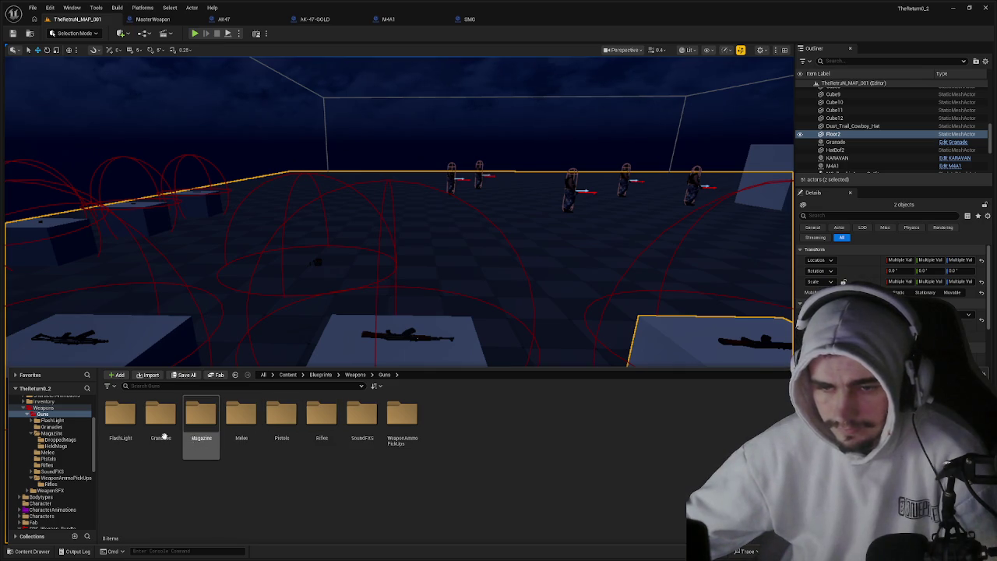
Look through the Rifles weapons, the rifle ammo pickups and the SoundFXS Uzi folder.
{"action": "left_click", "coordinate": [318, 425]}
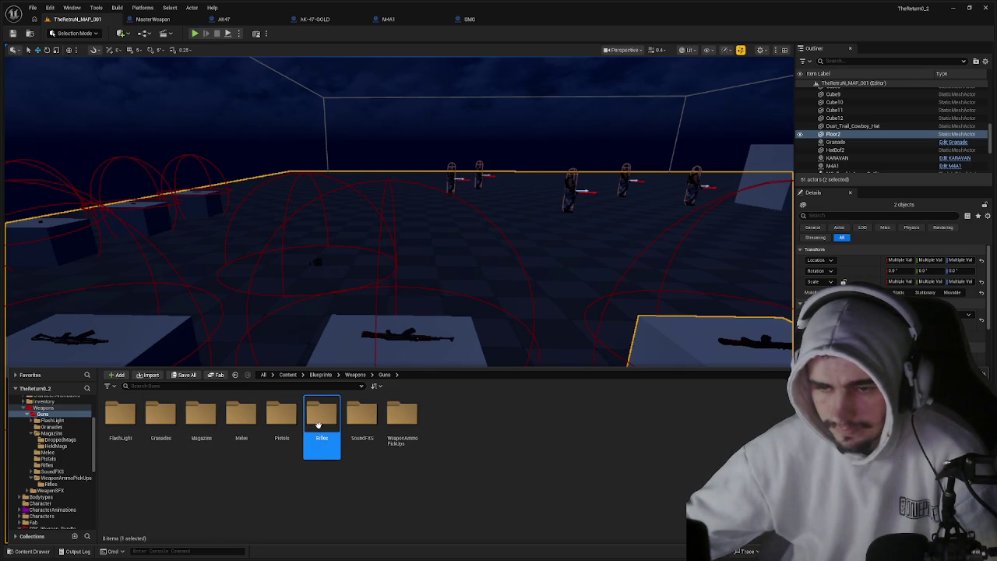
{"action": "double_click", "coordinate": [318, 424]}
{"action": "left_click", "coordinate": [384, 374]}
{"action": "double_click", "coordinate": [404, 424]}
{"action": "double_click", "coordinate": [134, 420]}
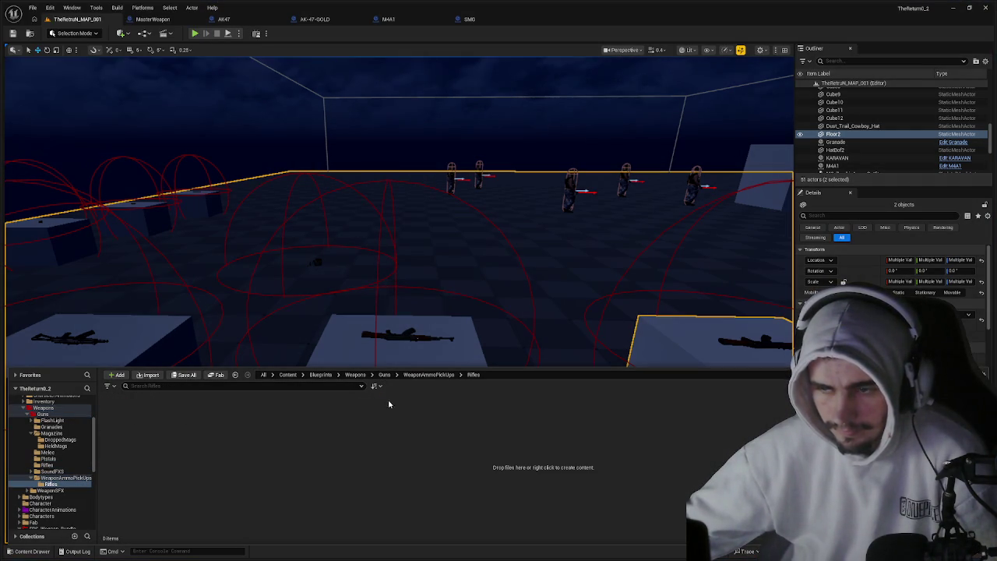
{"action": "left_click", "coordinate": [430, 375]}
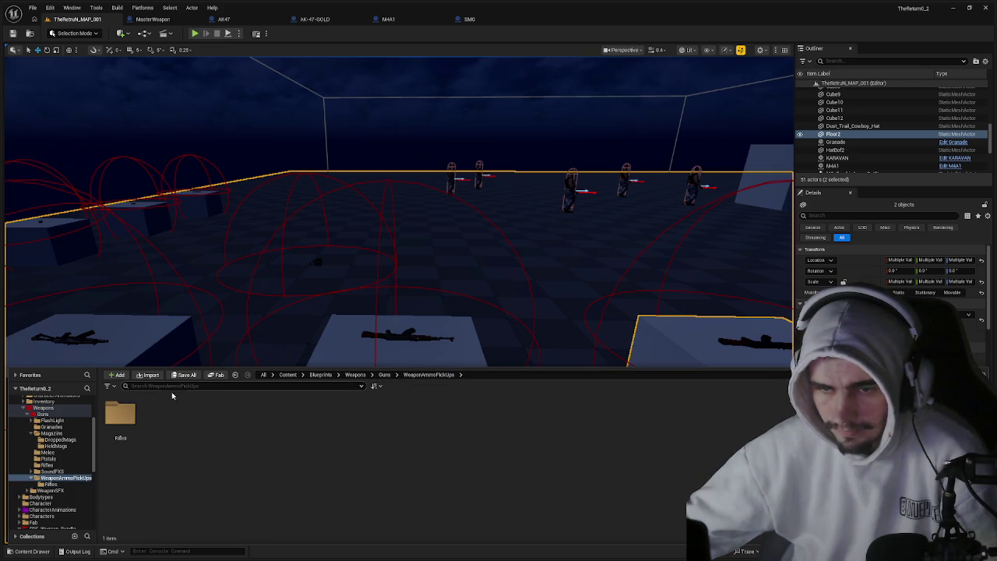
{"action": "left_click", "coordinate": [384, 374]}
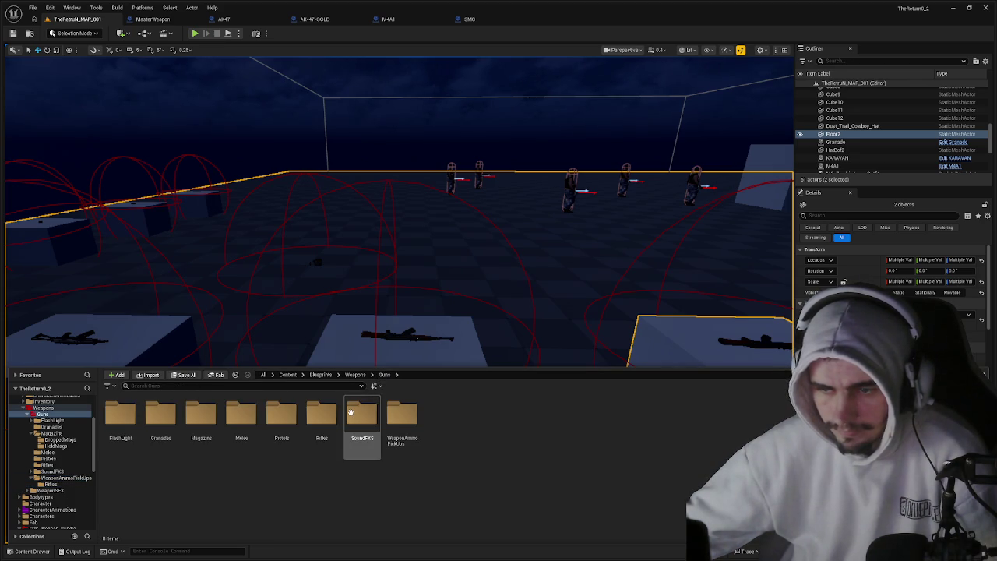
{"action": "double_click", "coordinate": [357, 417]}
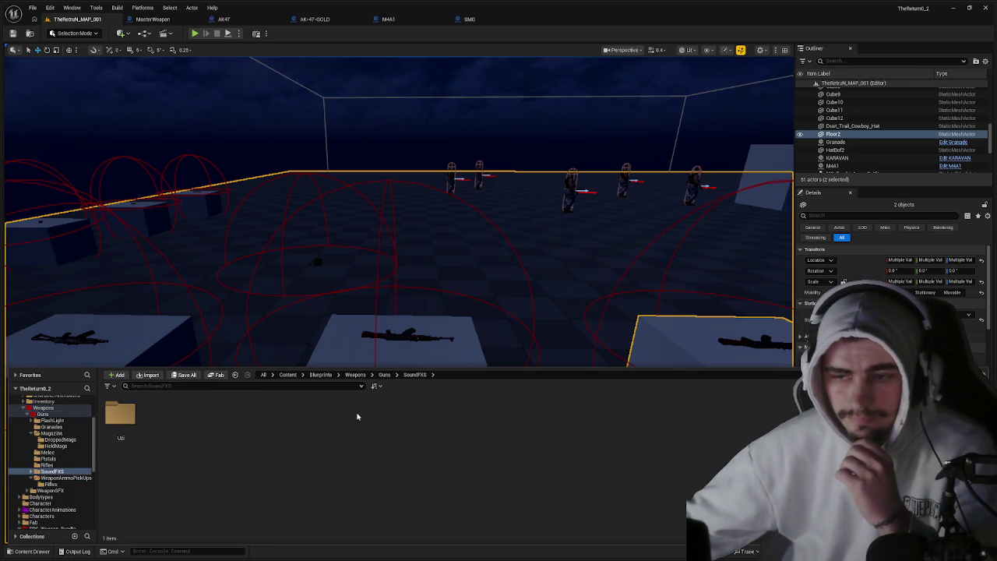
{"action": "double_click", "coordinate": [120, 412]}
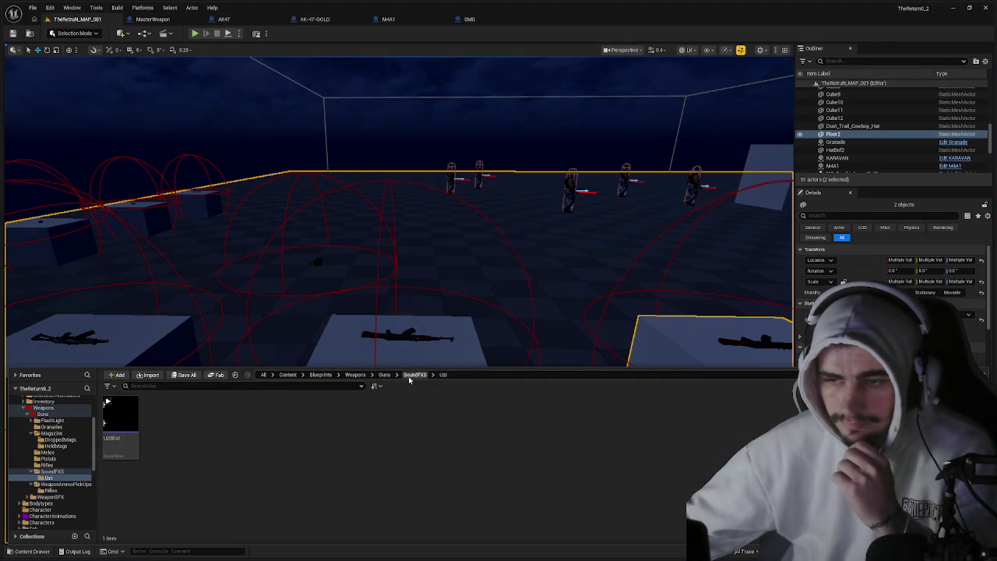
{"action": "left_click", "coordinate": [411, 374]}
{"action": "left_click", "coordinate": [383, 375]}
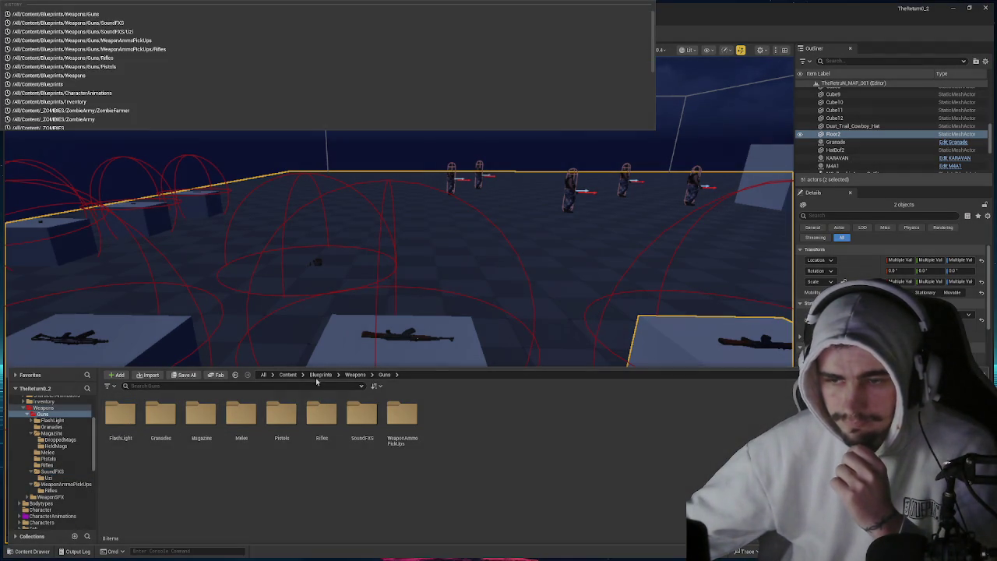
Go to Blueprints > Inventory > Blueprints > Ammo and open RifleAmmo.
{"action": "left_click", "coordinate": [318, 376]}
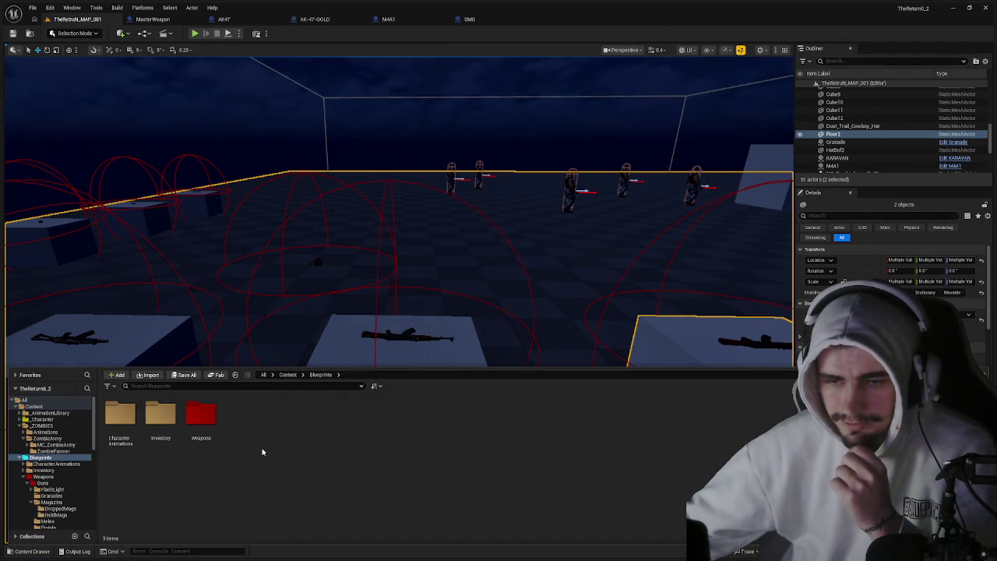
{"action": "double_click", "coordinate": [161, 417]}
{"action": "double_click", "coordinate": [121, 417]}
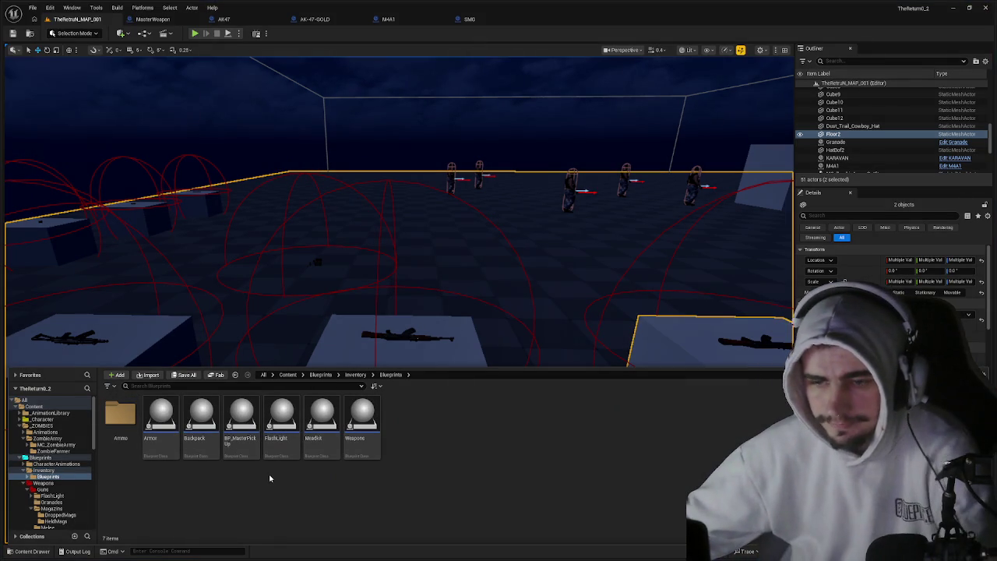
{"action": "double_click", "coordinate": [124, 421]}
{"action": "double_click", "coordinate": [201, 421]}
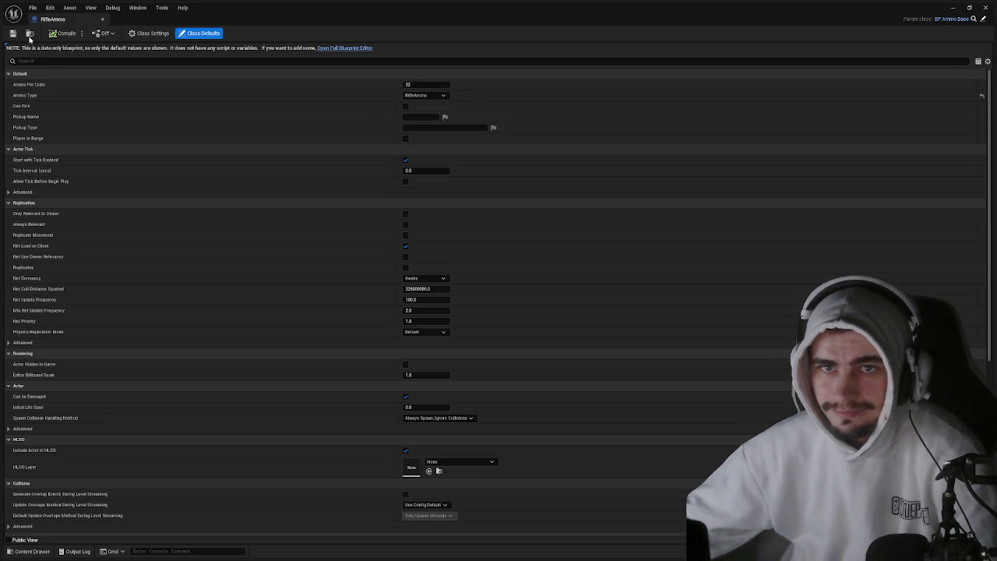
Recheck the RifleAmmo class defaults, close it, and switch to the MasterWeapon graph.
{"action": "left_click", "coordinate": [102, 19]}
{"action": "key", "text": "ctrl+space"}
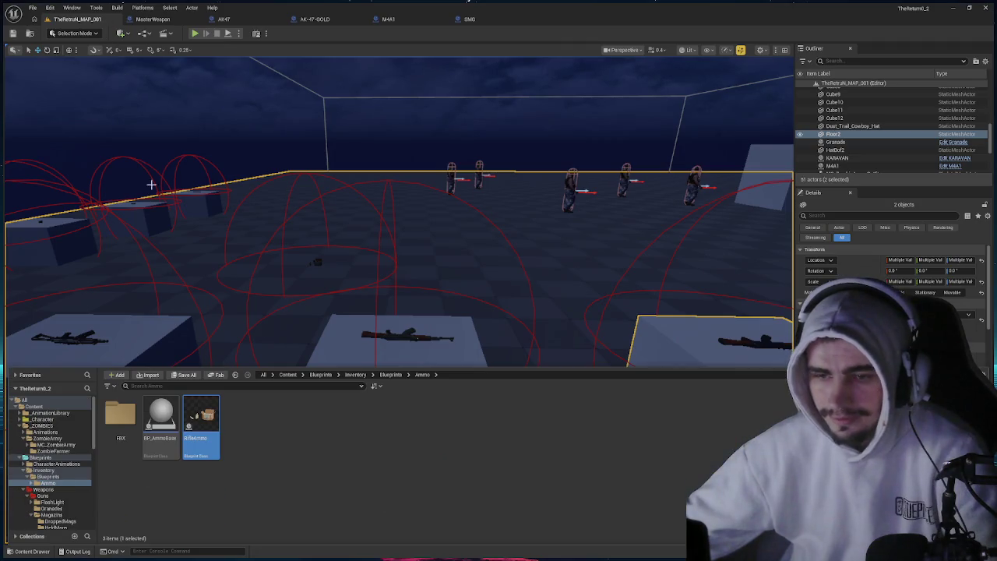
{"action": "double_click", "coordinate": [201, 414]}
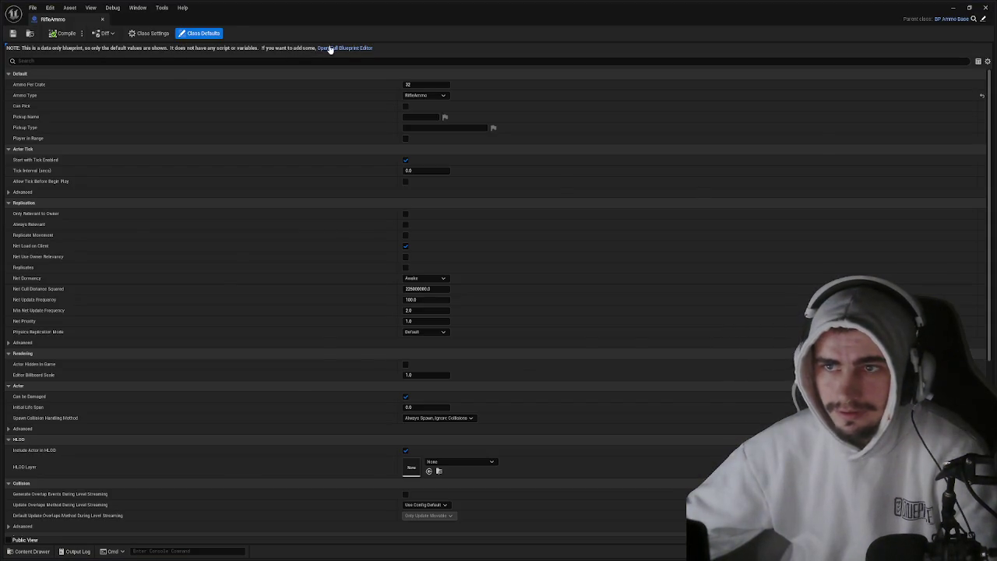
{"action": "left_click", "coordinate": [101, 19]}
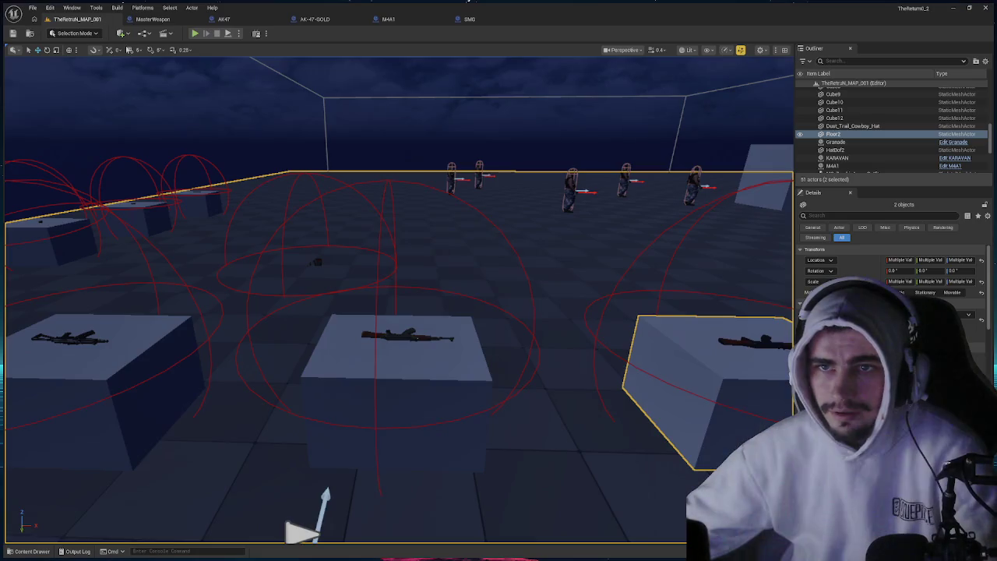
{"action": "key", "text": "ctrl+space"}
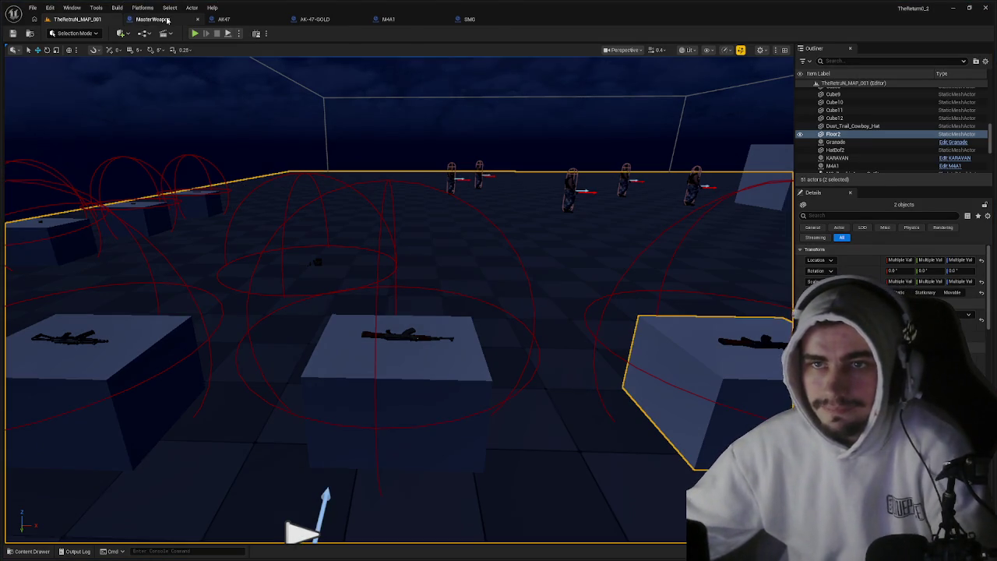
{"action": "left_click", "coordinate": [226, 19]}
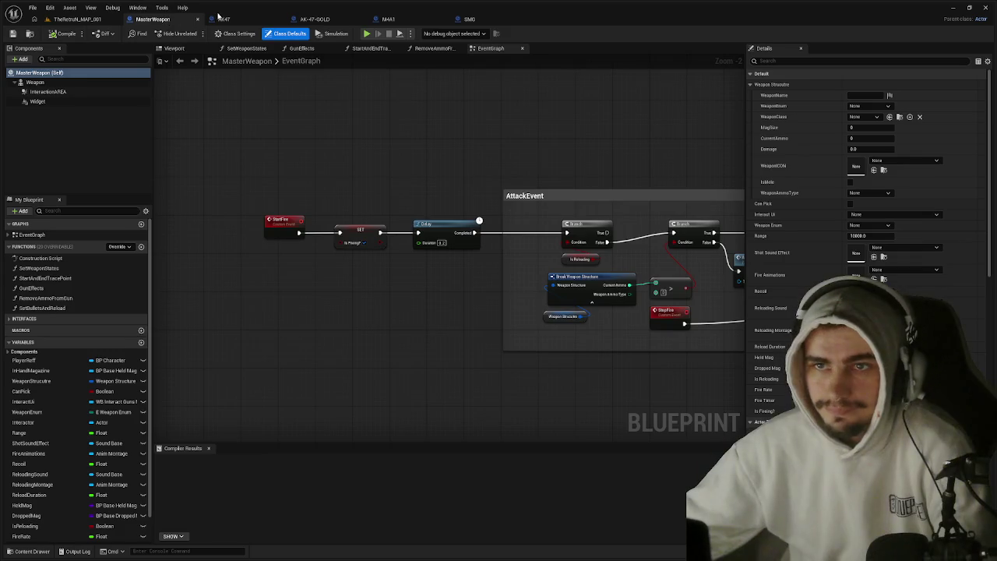
Play the level with Alt+P, walk past a weapon box and the ammo pickup, then stop.
{"action": "left_click", "coordinate": [164, 19]}
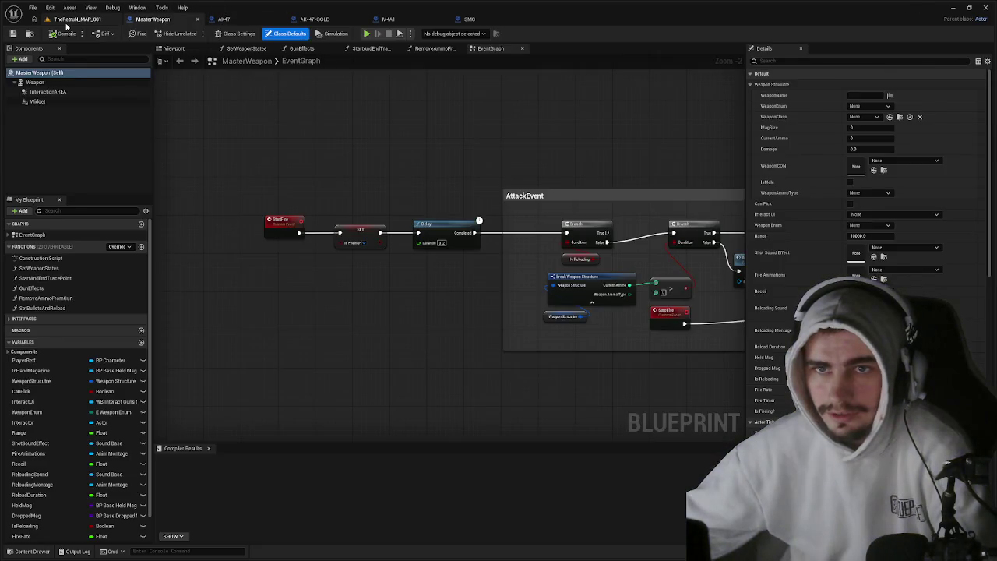
{"action": "left_click", "coordinate": [78, 18]}
{"action": "key", "text": "alt+p"}
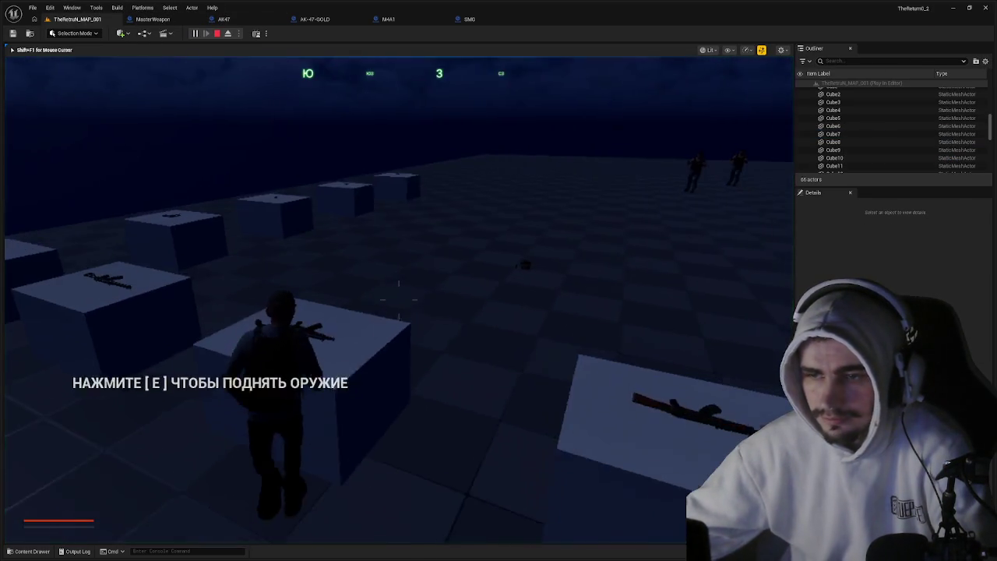
{"action": "key", "text": "w"}
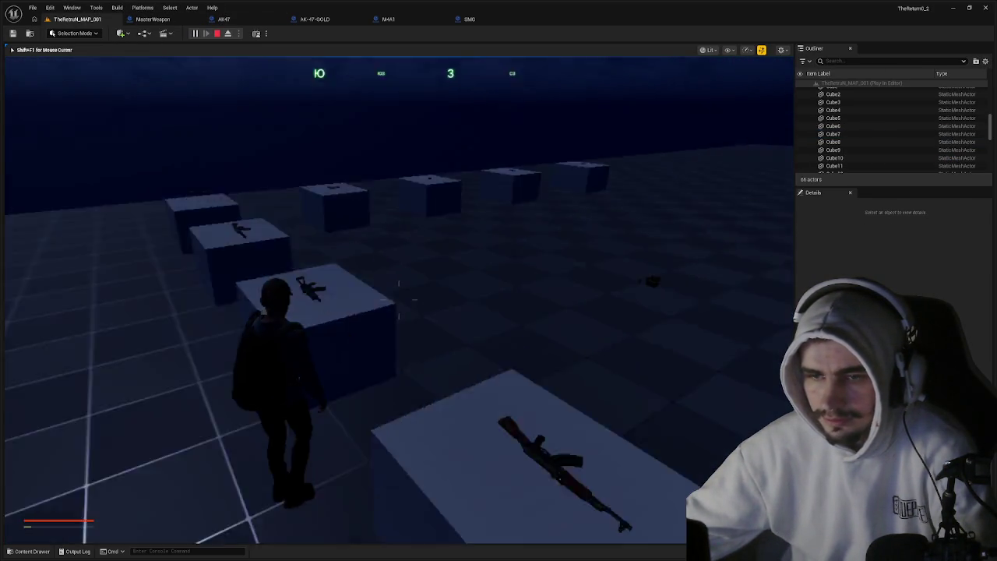
{"action": "key", "text": "w"}
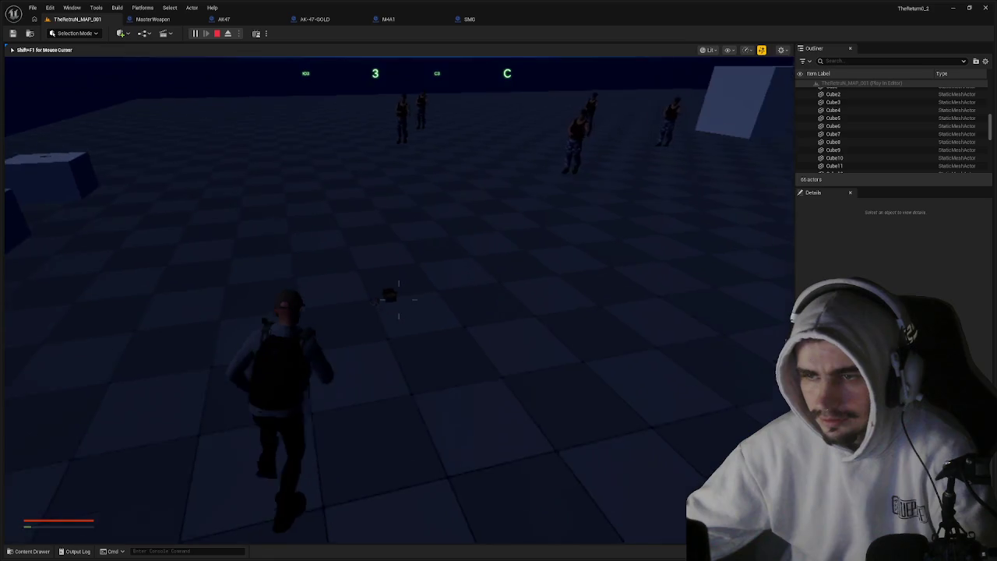
{"action": "key", "text": "Escape"}
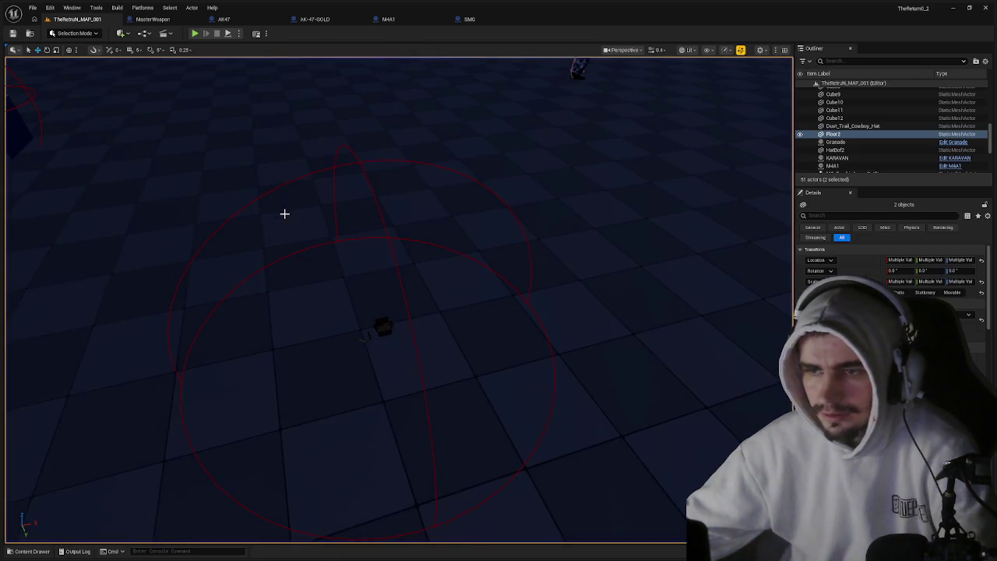
Open the WB_AmmoInteract widget blueprint from the Widgets folder.
{"action": "key", "text": "ctrl+space"}
{"action": "scroll", "coordinate": [56, 479], "scroll_direction": "down", "scroll_amount": 10}
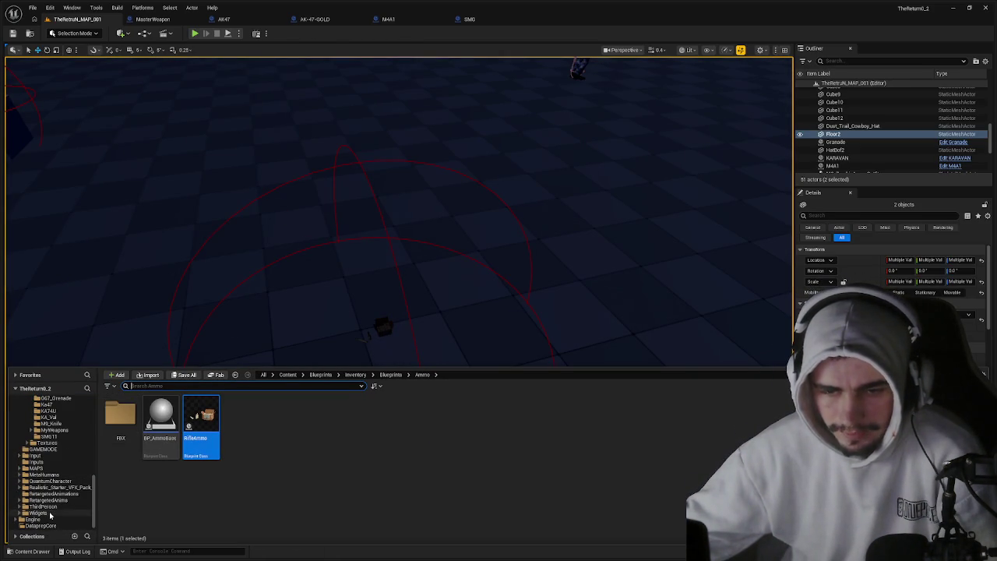
{"action": "left_click", "coordinate": [50, 514]}
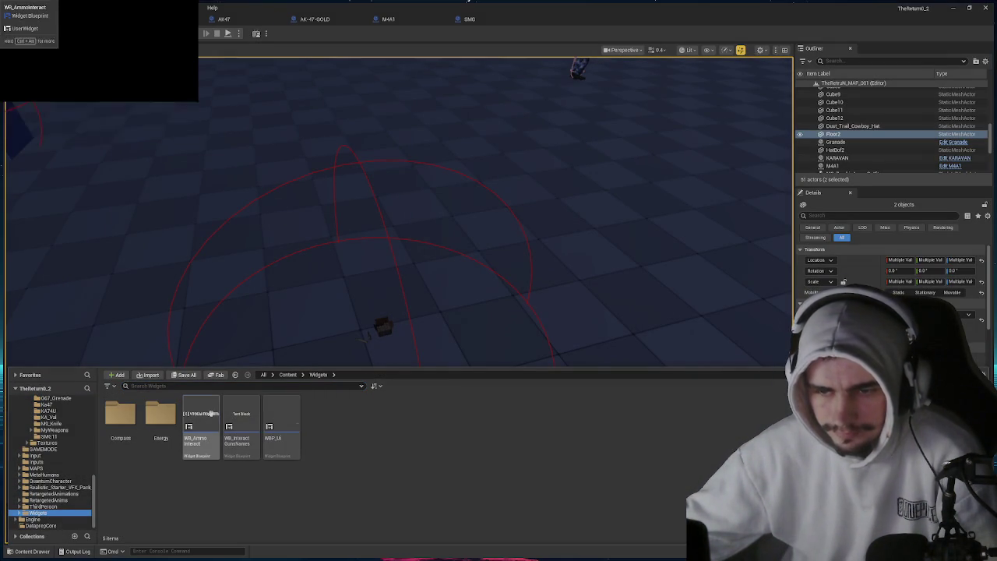
{"action": "double_click", "coordinate": [210, 414]}
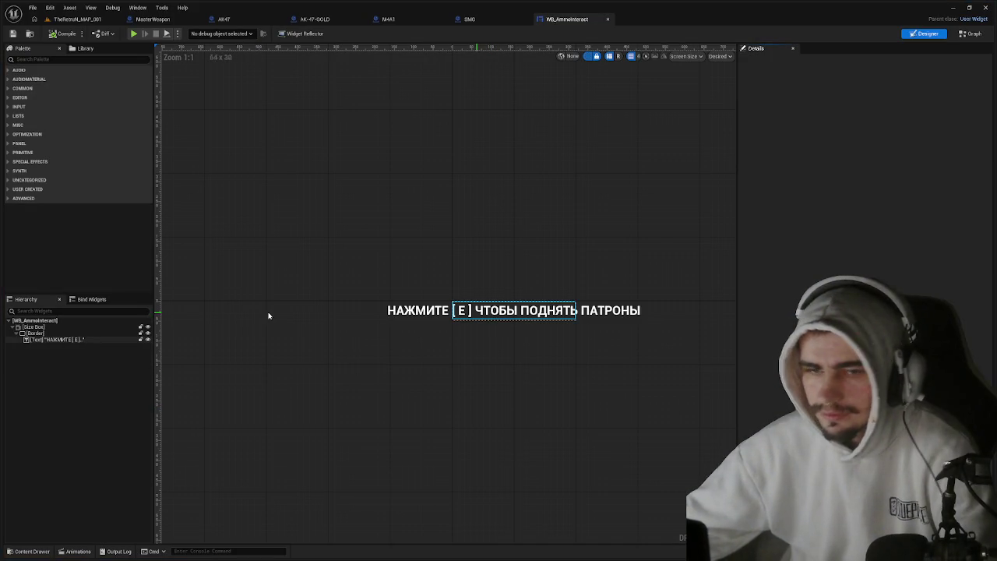
Change the prompt text to ПАТРОНЫ ДЛЯ ВИНТОВКИ, compile, save, and return to the level.
{"action": "left_click", "coordinate": [70, 340]}
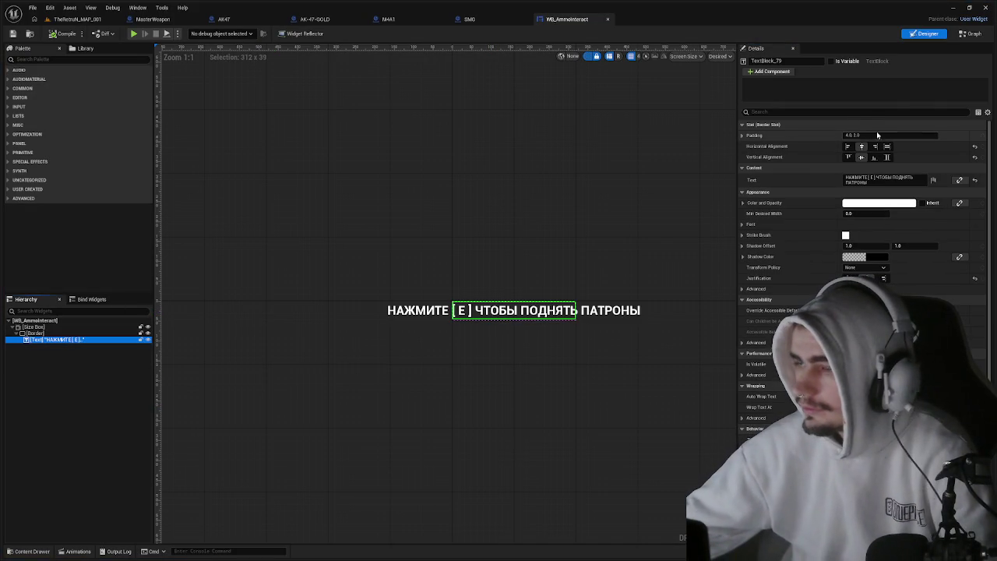
{"action": "left_click", "coordinate": [903, 181]}
{"action": "type", "text": "ПАТРОНЫ ДЛЯ ВИНТОВКИ"}
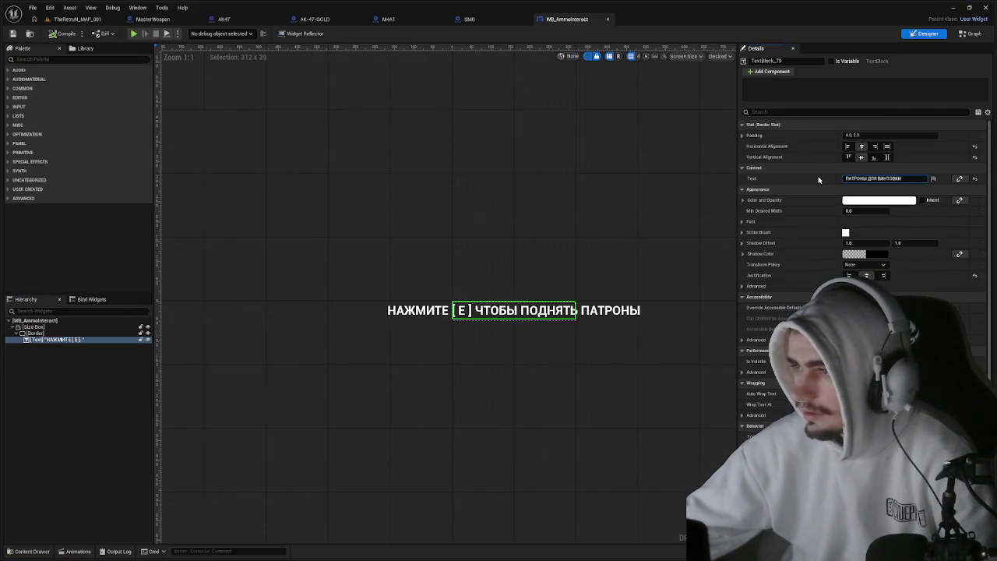
{"action": "left_click", "coordinate": [64, 34]}
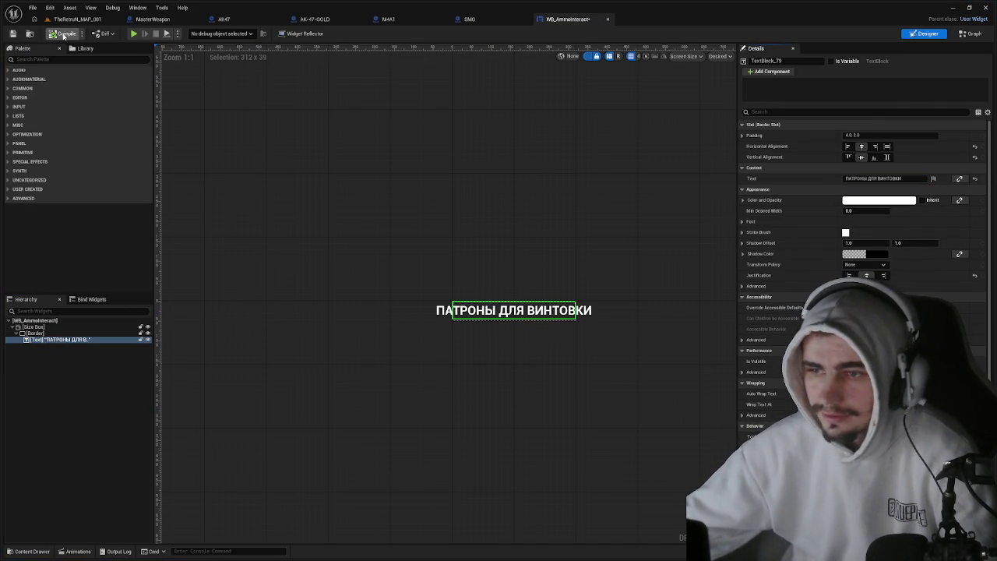
{"action": "left_click", "coordinate": [13, 35]}
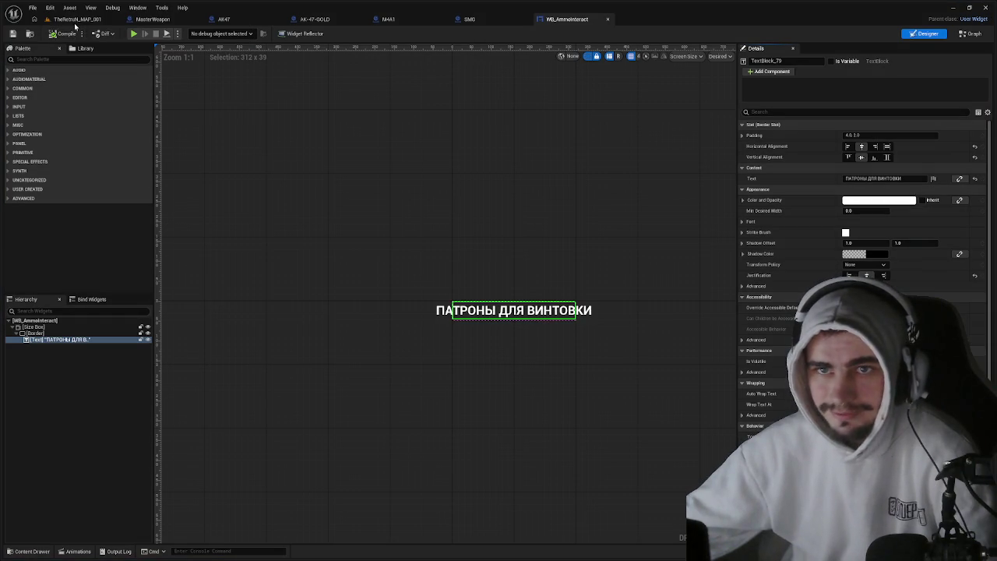
{"action": "left_click", "coordinate": [78, 19]}
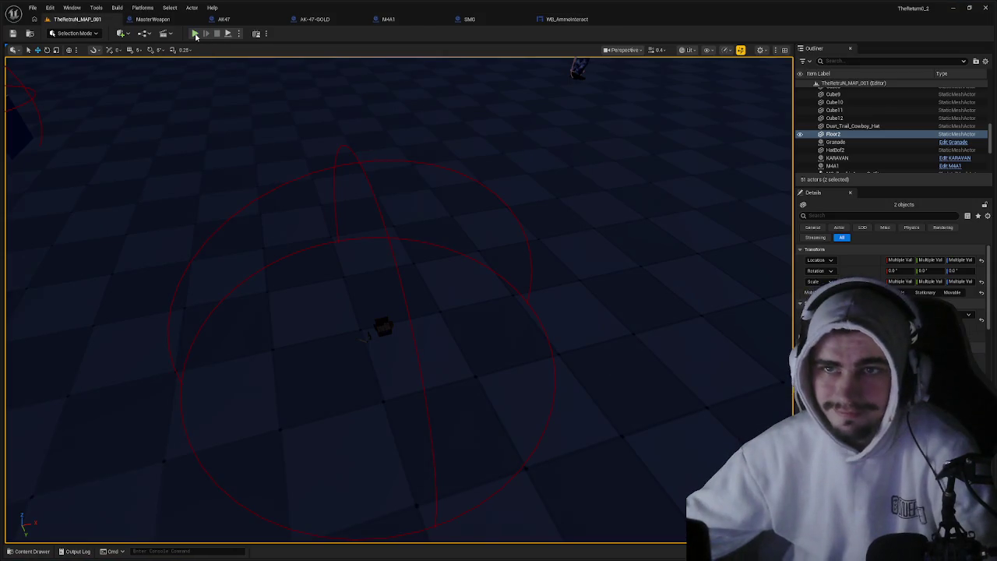
{"action": "left_click", "coordinate": [195, 33]}
{"action": "key", "text": "w"}
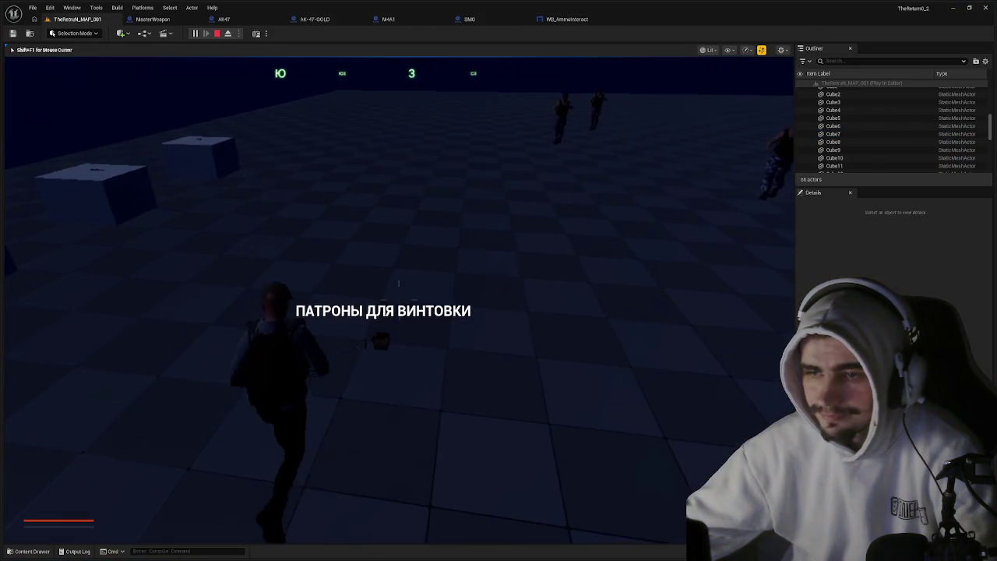
{"action": "key", "text": "w"}
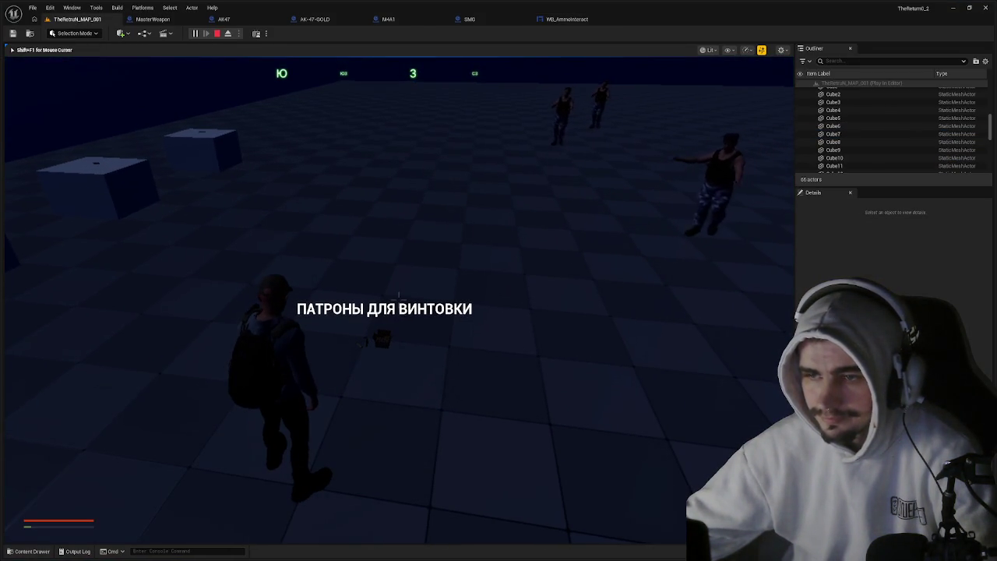
{"action": "key", "text": "w"}
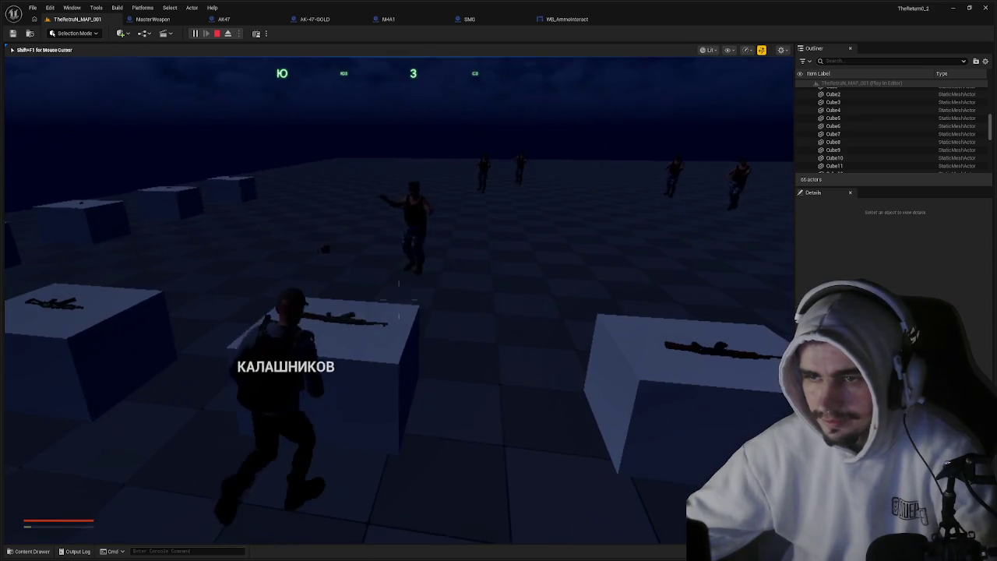
{"action": "key", "text": "w"}
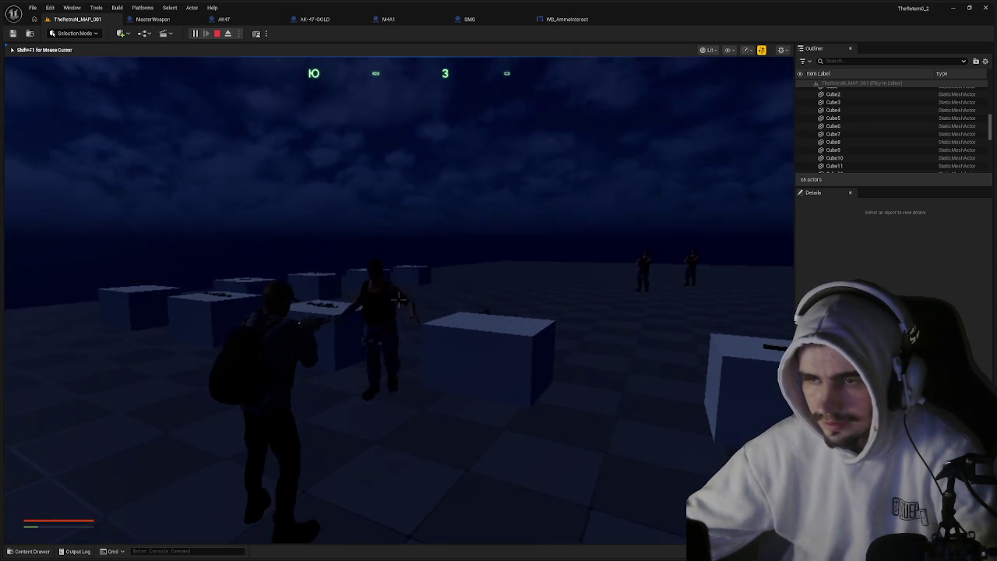
{"action": "key", "text": "w"}
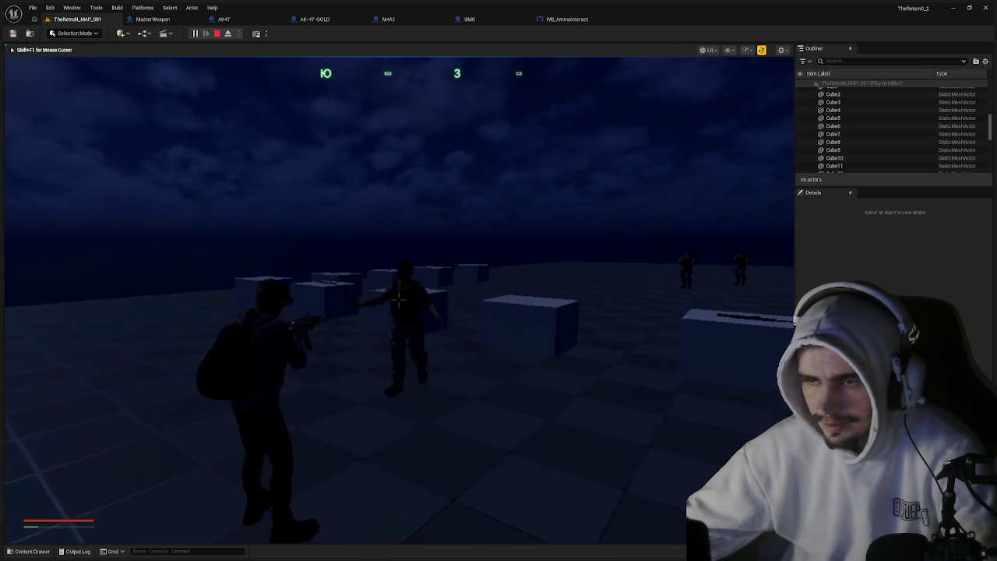
{"action": "key", "text": "w"}
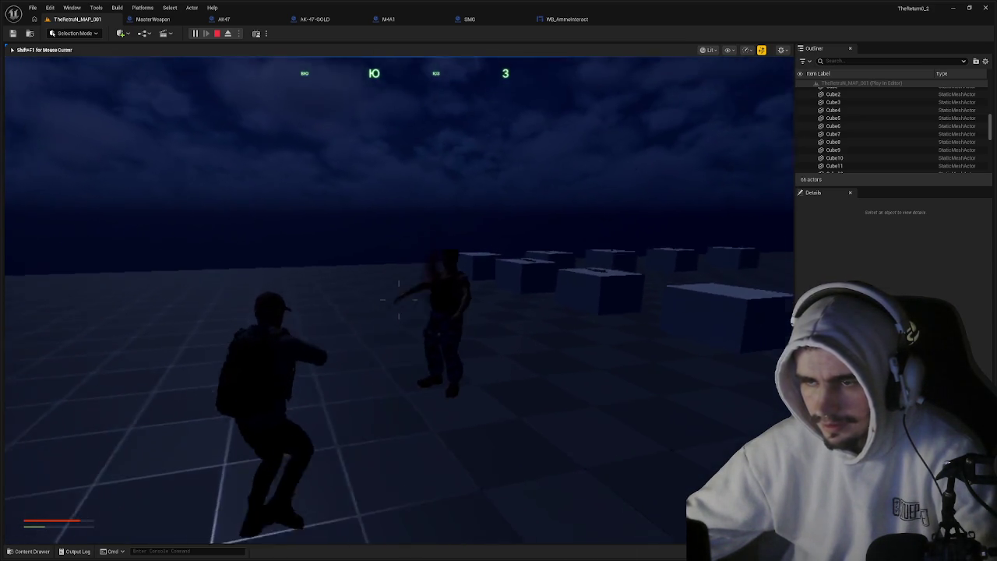
{"action": "key", "text": "w"}
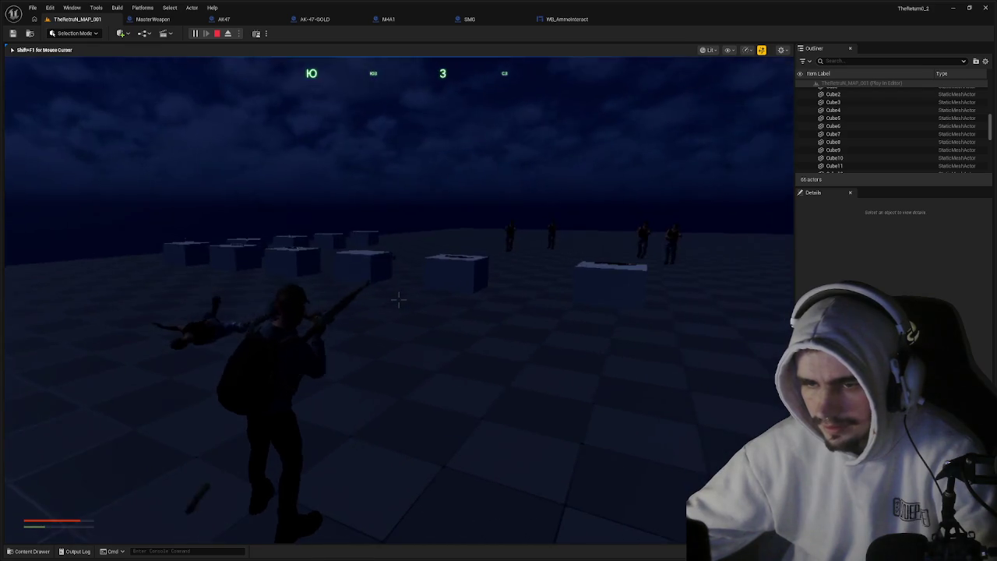
{"action": "key", "text": "w"}
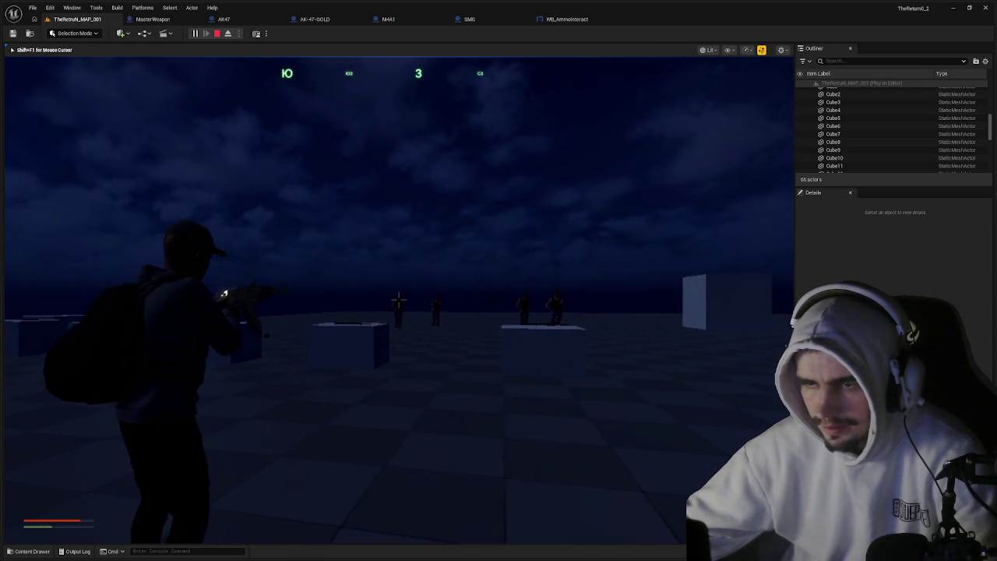
{"action": "key", "text": "d"}
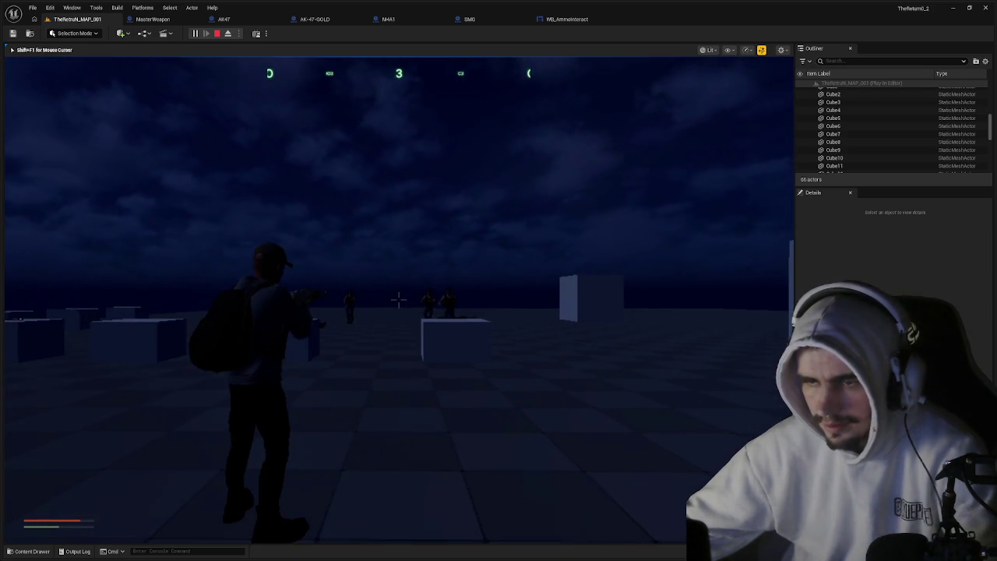
{"action": "key", "text": "Escape"}
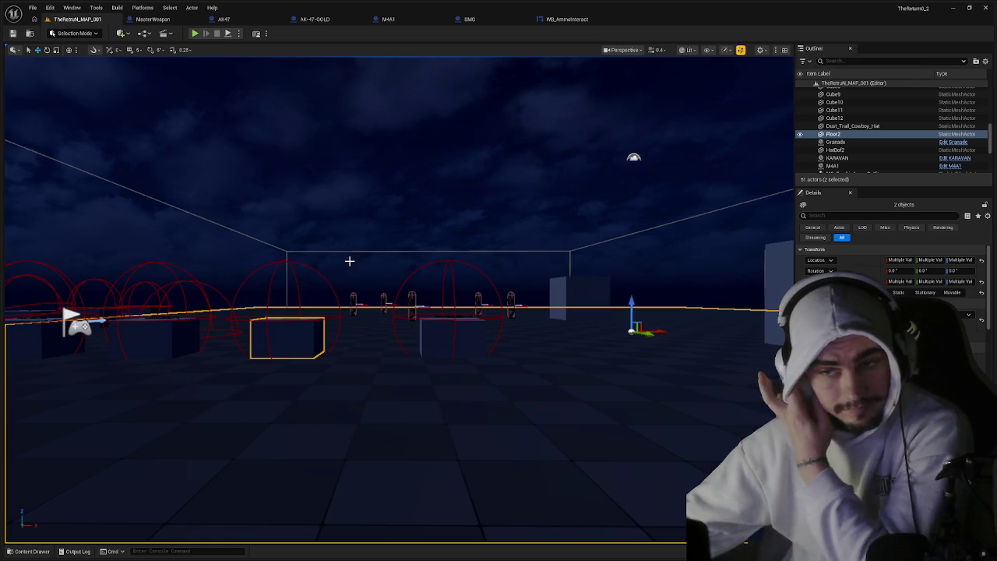
Navigate the content browser to Blueprints > Weapons > Guns > Rifles and select AK74.
{"action": "left_click", "coordinate": [153, 19]}
{"action": "left_click", "coordinate": [77, 19]}
{"action": "key", "text": "ctrl+space"}
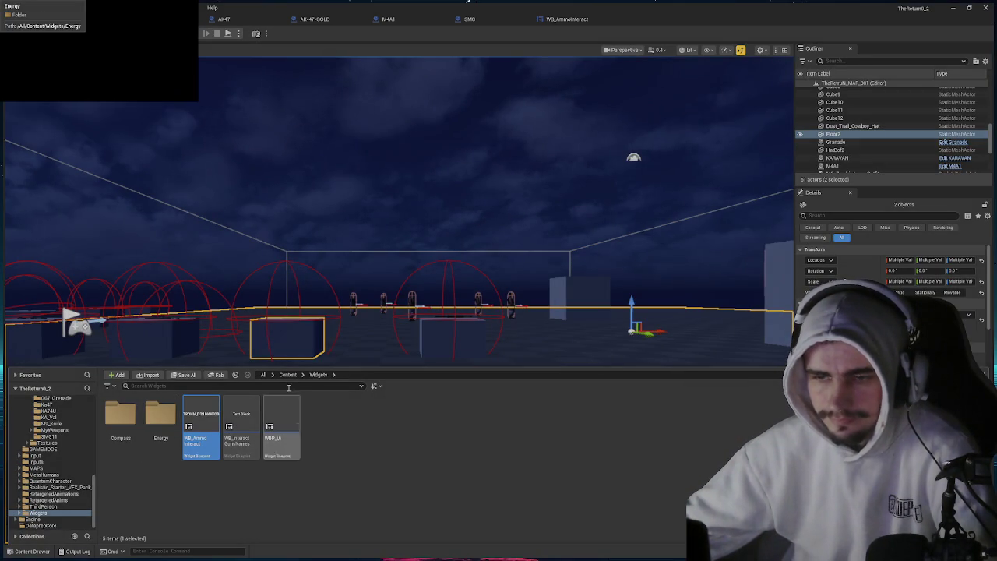
{"action": "key", "text": "alt+Left"}
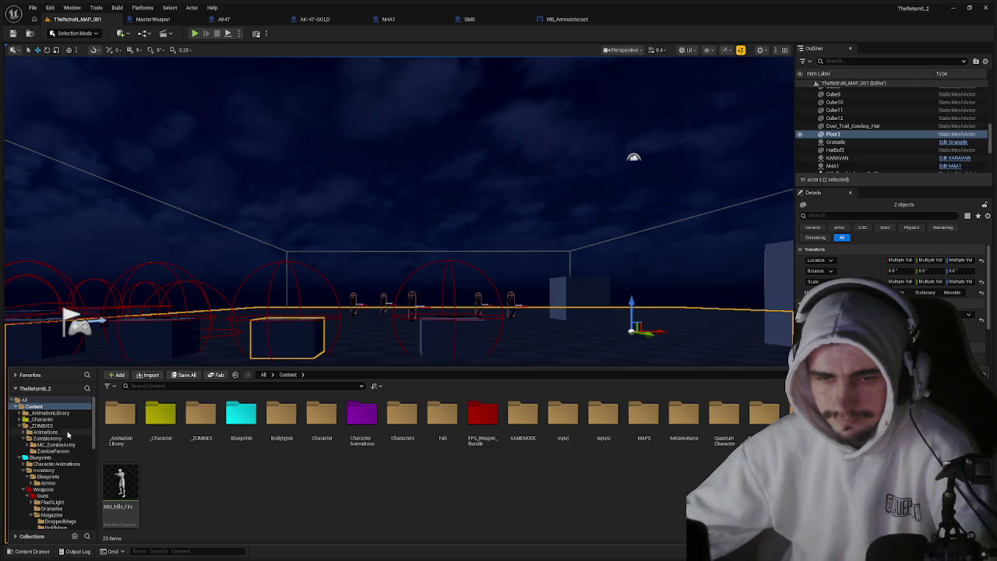
{"action": "left_click", "coordinate": [62, 458]}
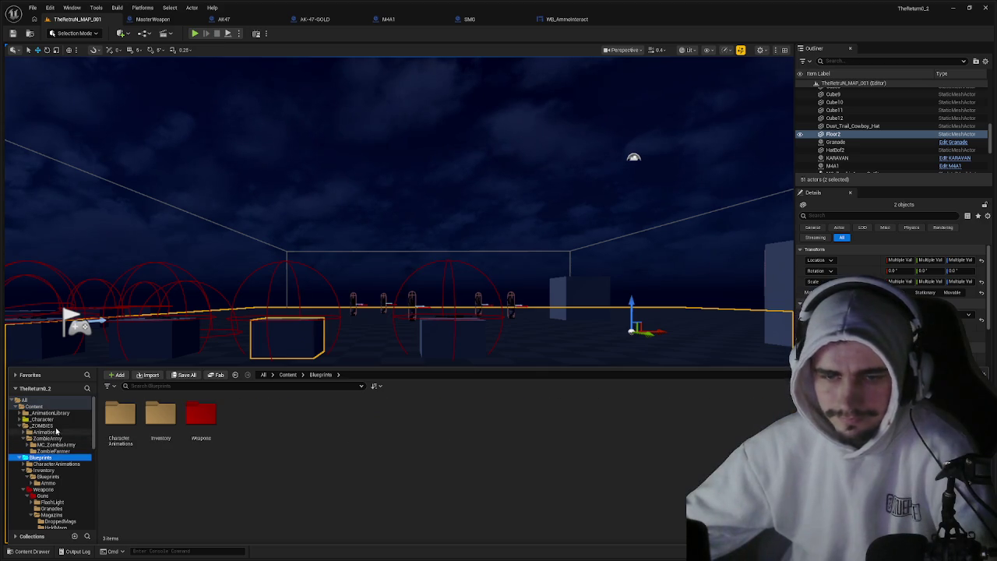
{"action": "left_click", "coordinate": [51, 437]}
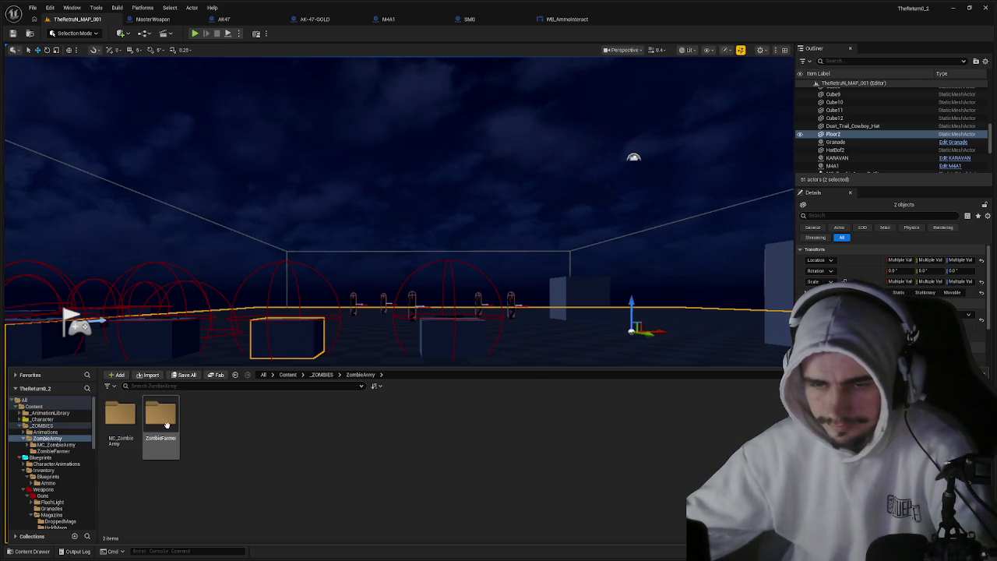
{"action": "left_click", "coordinate": [63, 427]}
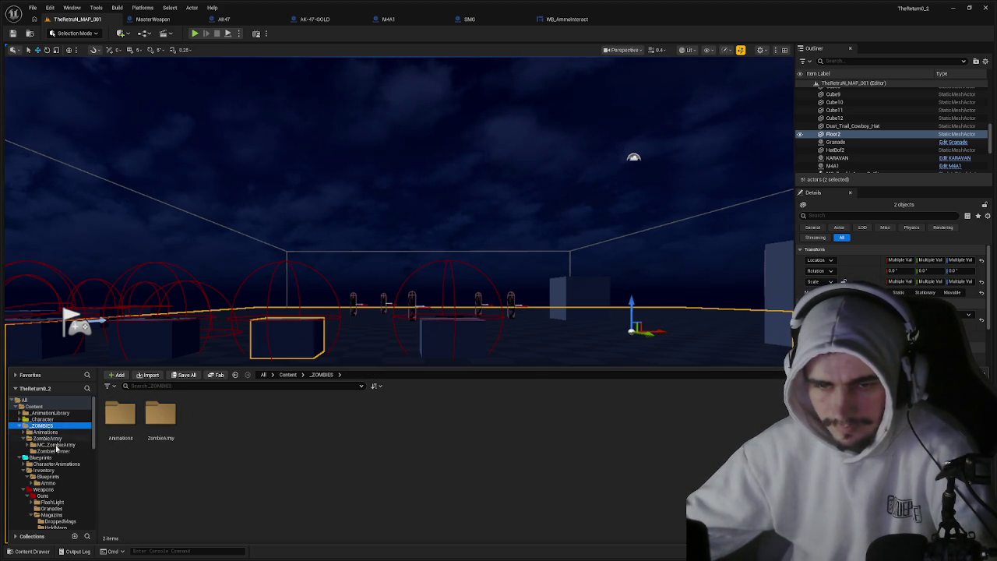
{"action": "left_click", "coordinate": [47, 490]}
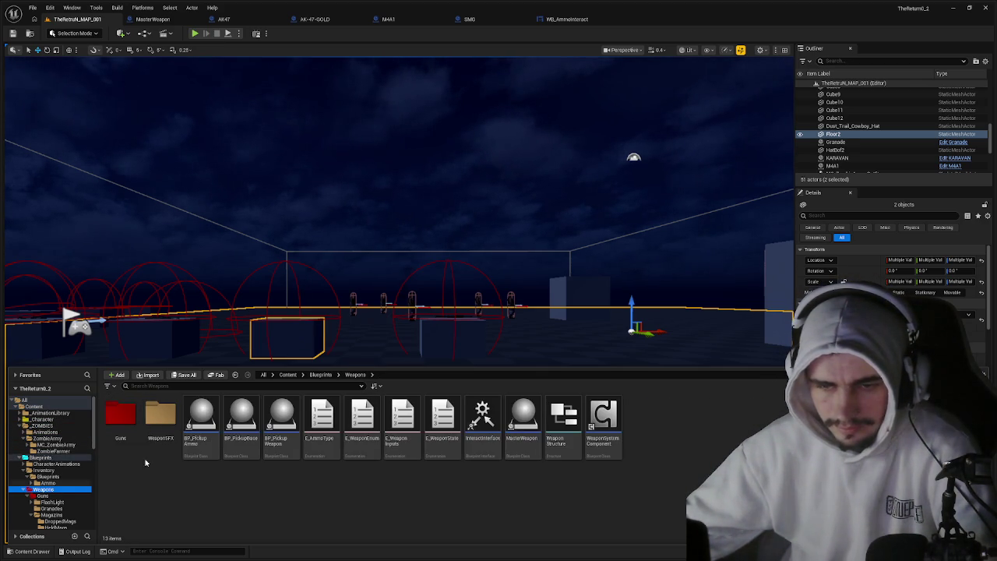
{"action": "double_click", "coordinate": [123, 417]}
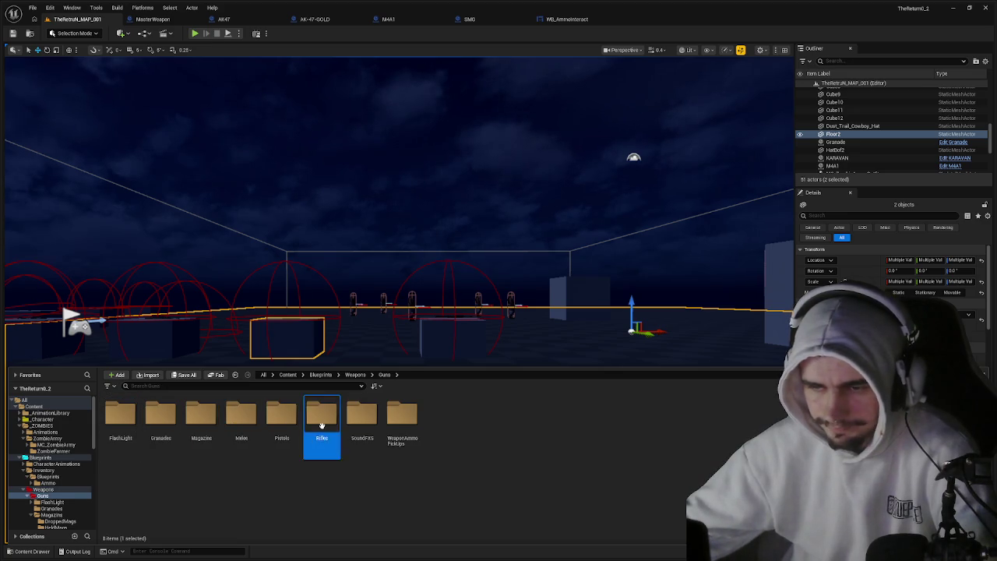
{"action": "double_click", "coordinate": [322, 425]}
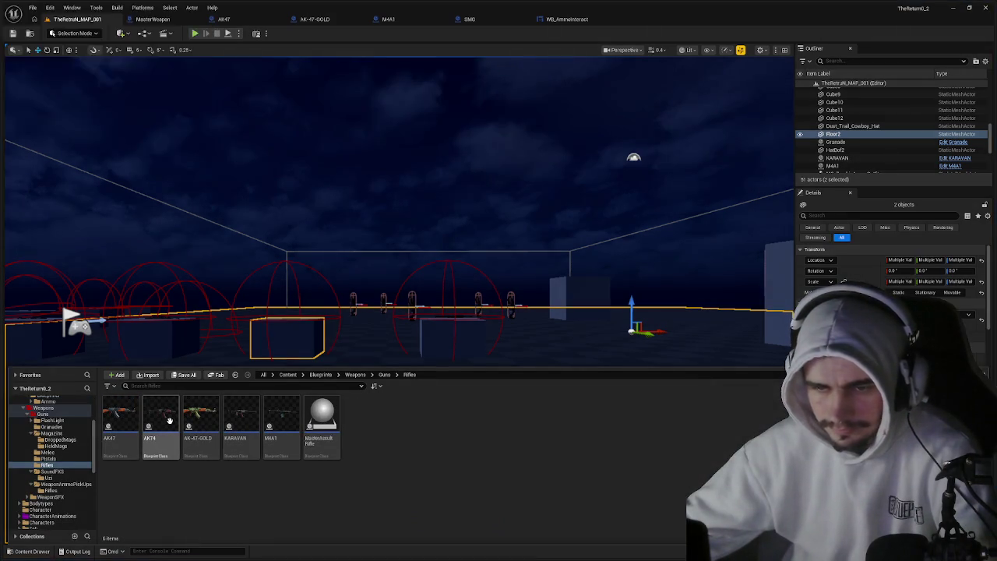
{"action": "left_click", "coordinate": [169, 420]}
In the AK74 blueprint's Class Defaults, change WeaponName to КАЛАШНИКОВ 74.
{"action": "double_click", "coordinate": [169, 421]}
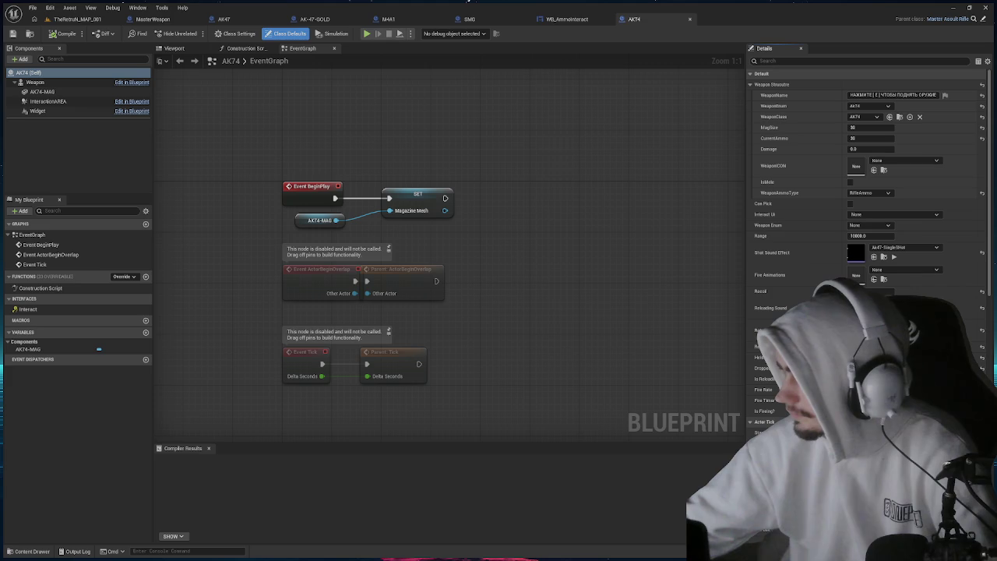
{"action": "left_click", "coordinate": [894, 95]}
{"action": "double_click", "coordinate": [888, 94]}
{"action": "left_click", "coordinate": [924, 94]}
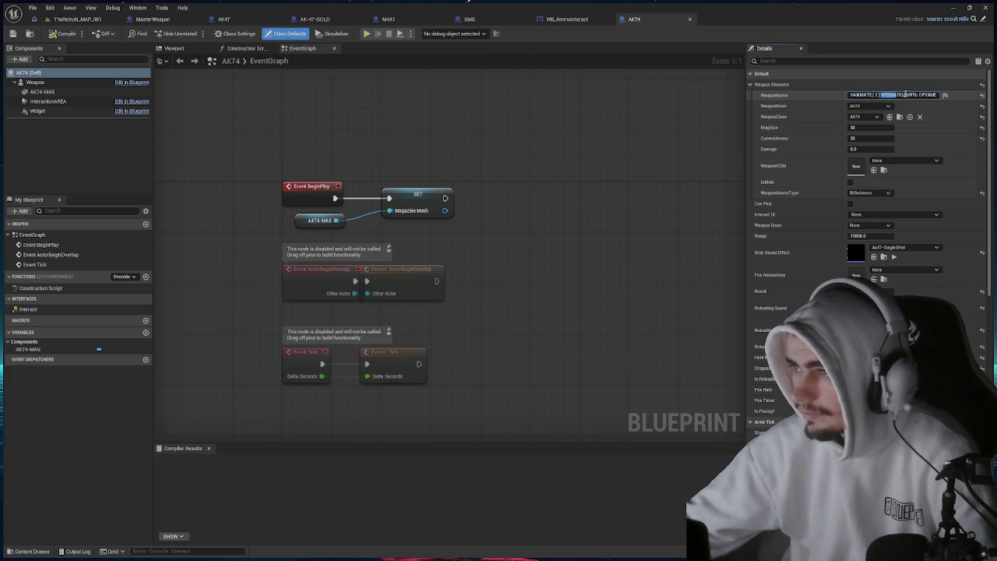
{"action": "key", "text": "BackSpace"}
{"action": "key", "text": "BackSpace"}
{"action": "key", "text": "BackSpace"}
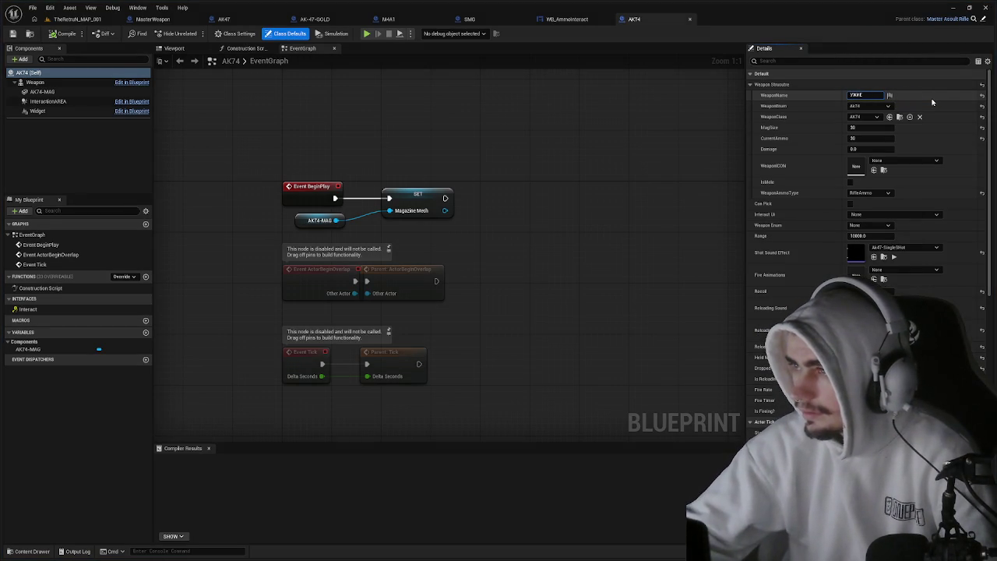
{"action": "type", "text": "КАЛАШНИКОВ 74"}
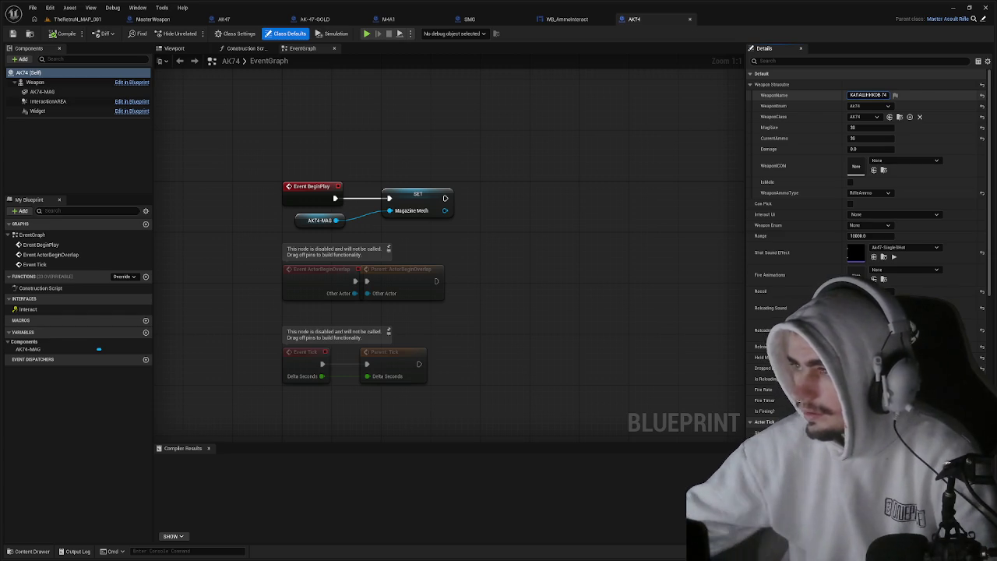
Compile the AK74 blueprint and start a playtest of the level.
{"action": "left_click", "coordinate": [64, 34]}
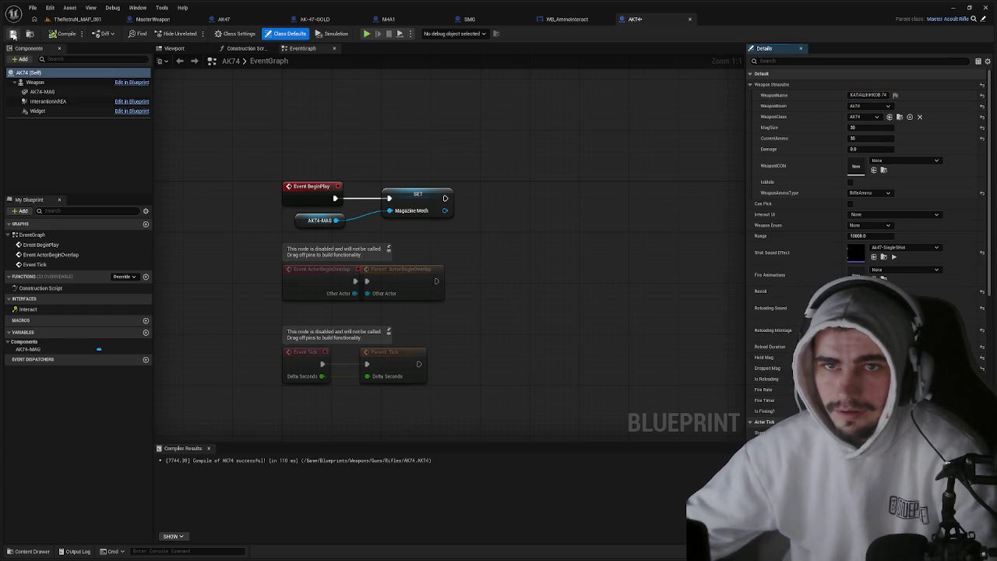
{"action": "left_click", "coordinate": [76, 19]}
{"action": "left_click", "coordinate": [193, 34]}
Walk past the weapon boxes to check the label, stop the playtest, and select the AK47's WeaponName field.
{"action": "key", "text": "w"}
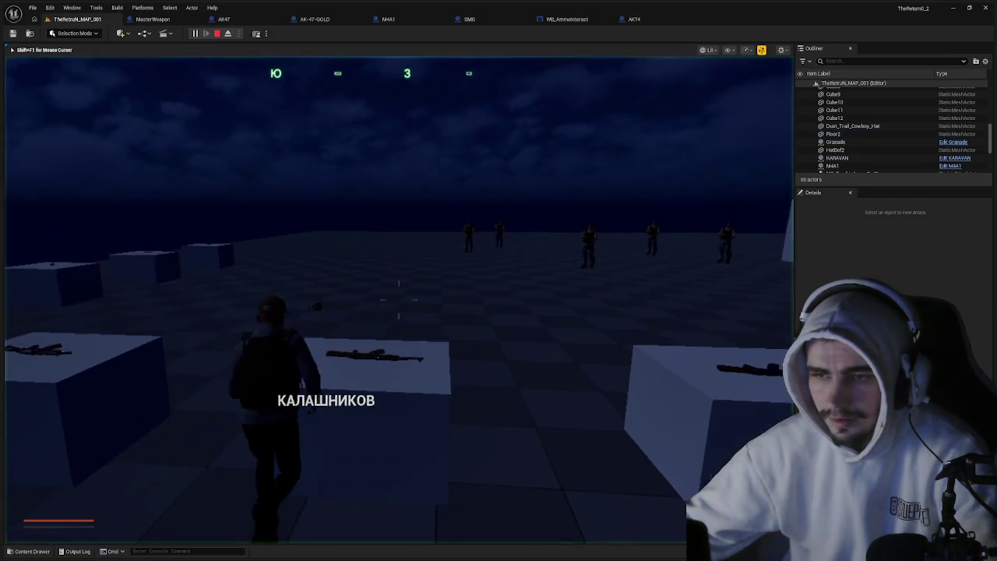
{"action": "key", "text": "w"}
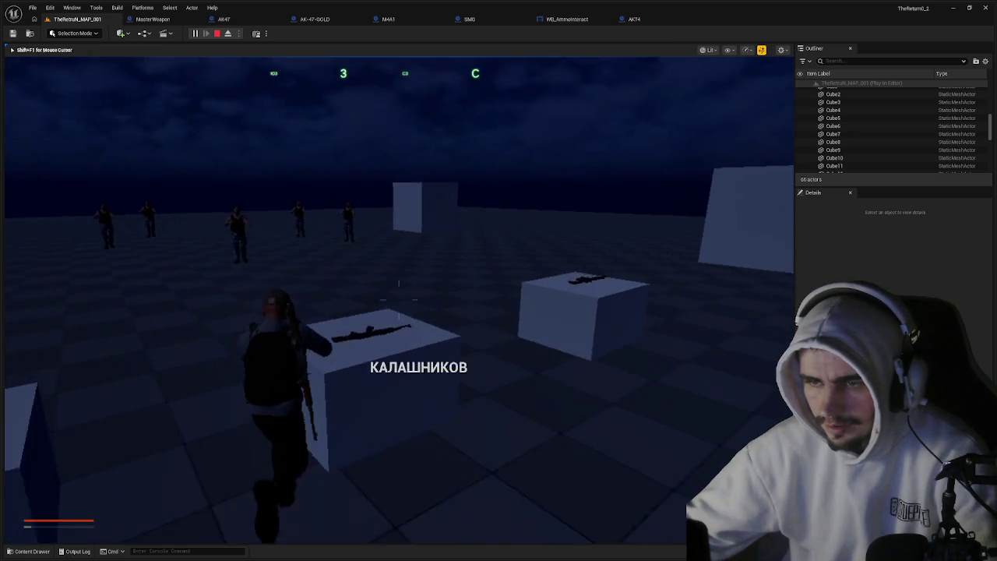
{"action": "key", "text": "Escape"}
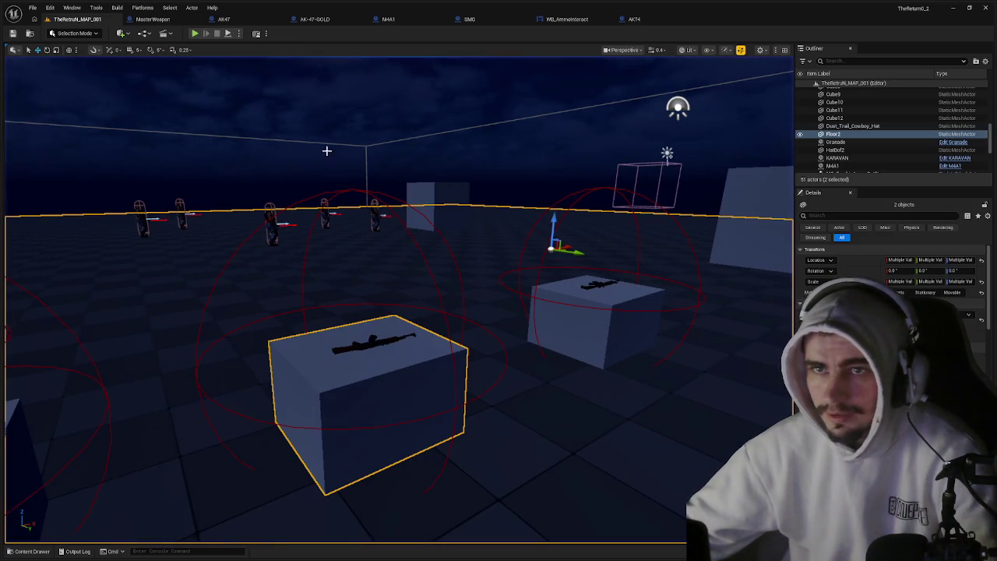
{"action": "left_click", "coordinate": [225, 18]}
{"action": "left_click", "coordinate": [881, 95]}
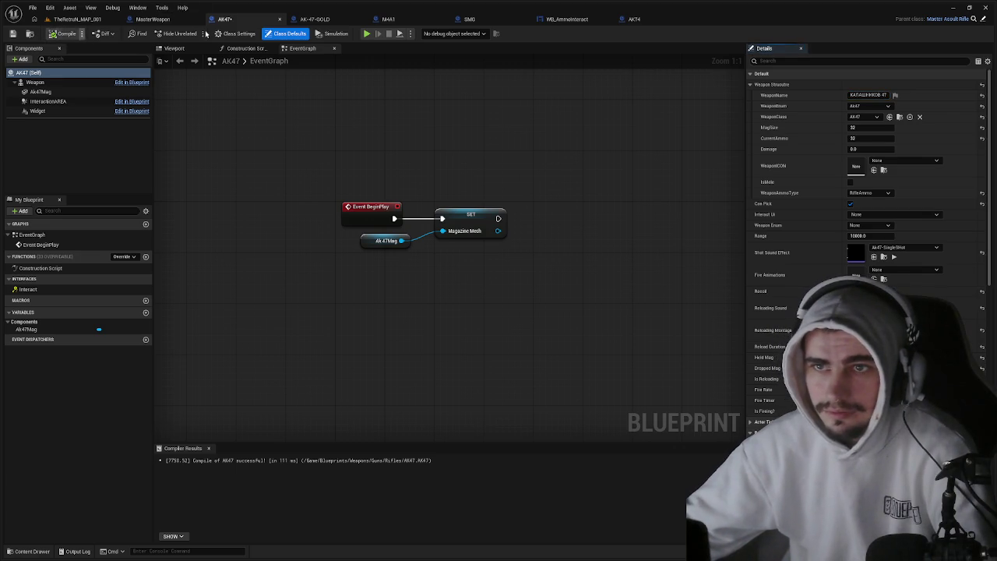
Append '47 (ЗОЛОТОЙ)' to the AK-47-GOLD WeaponName, then return to the TheRetruN_MAP_001 level tab.
{"action": "left_click", "coordinate": [315, 19]}
{"action": "left_click", "coordinate": [868, 95]}
{"action": "left_click", "coordinate": [883, 95]}
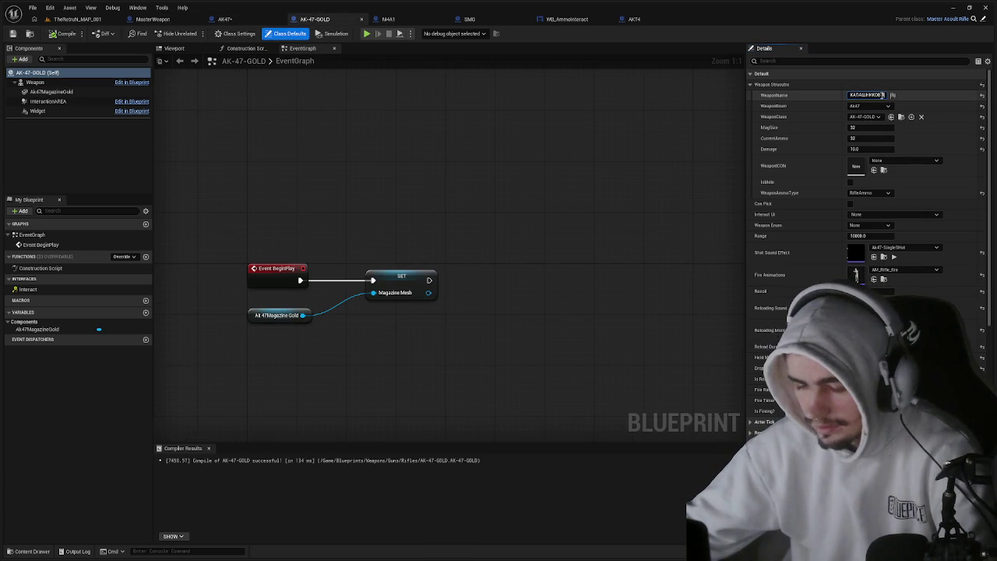
{"action": "type", "text": " 47"}
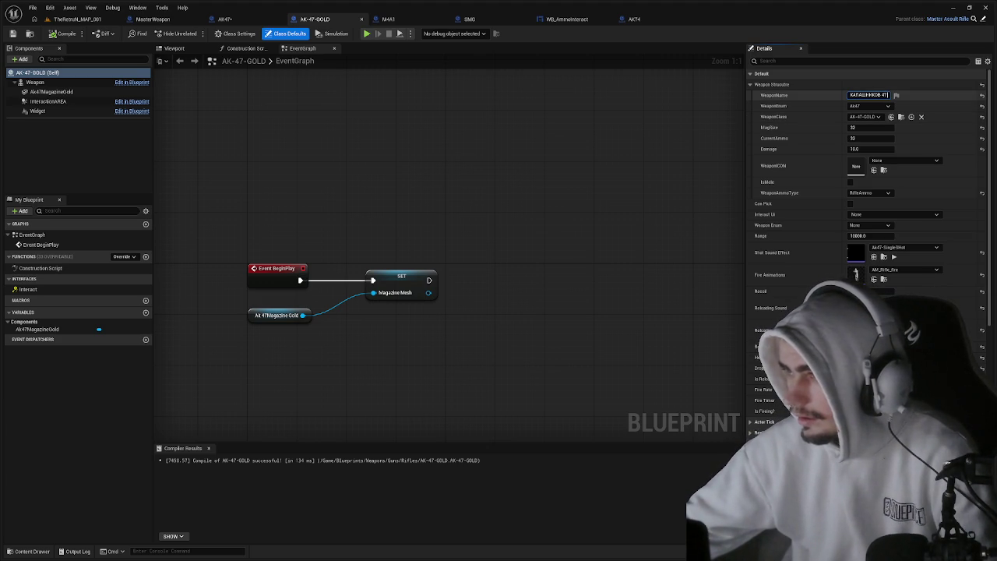
{"action": "type", "text": "(ЗОЛОТОЙ)"}
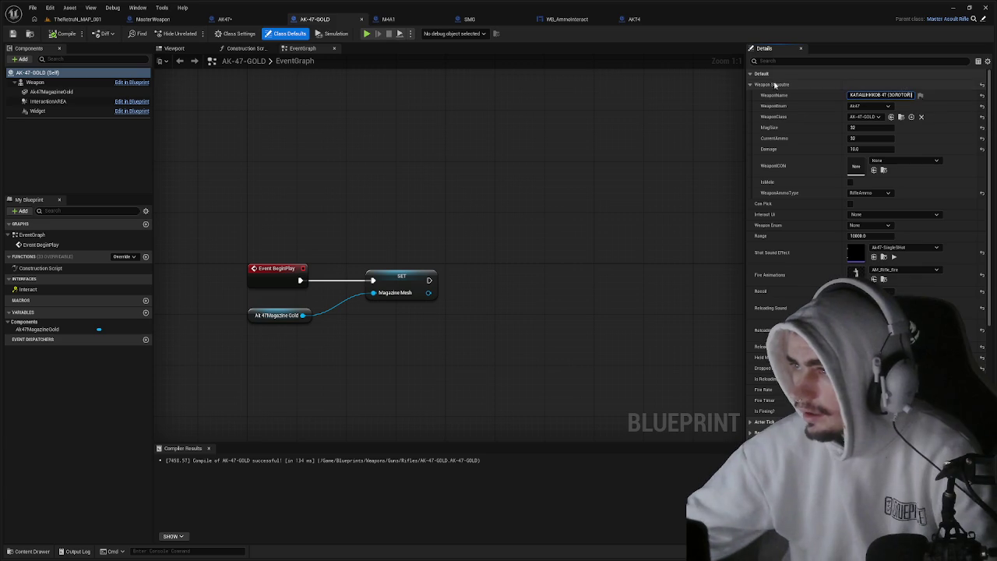
{"action": "left_click", "coordinate": [78, 18]}
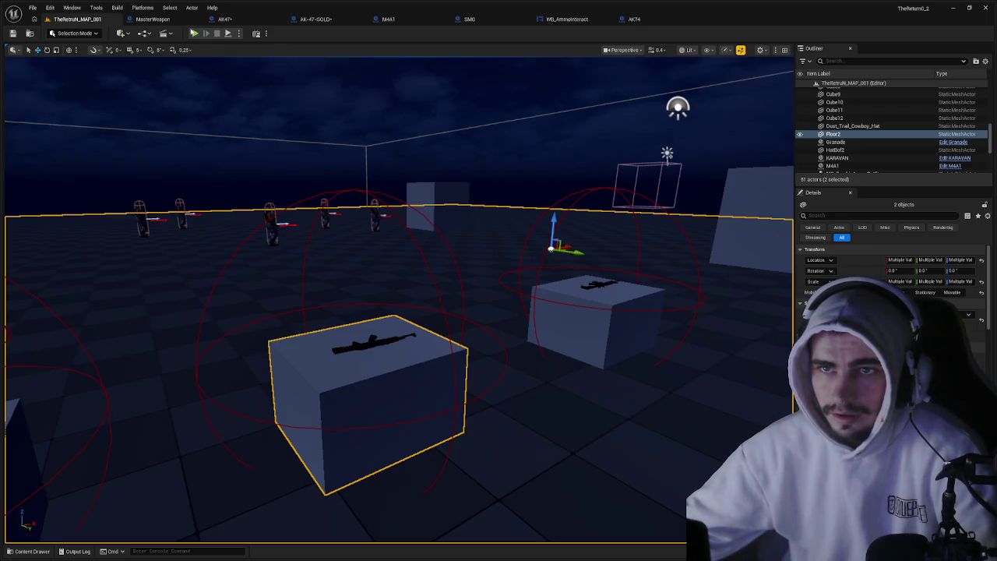
Playtest the level to see the gold rifle labelled КАЛАШНИКОВ 47 (ЗОЛОТОЙ), then reopen the AK-47-GOLD blueprint.
{"action": "left_click", "coordinate": [195, 33]}
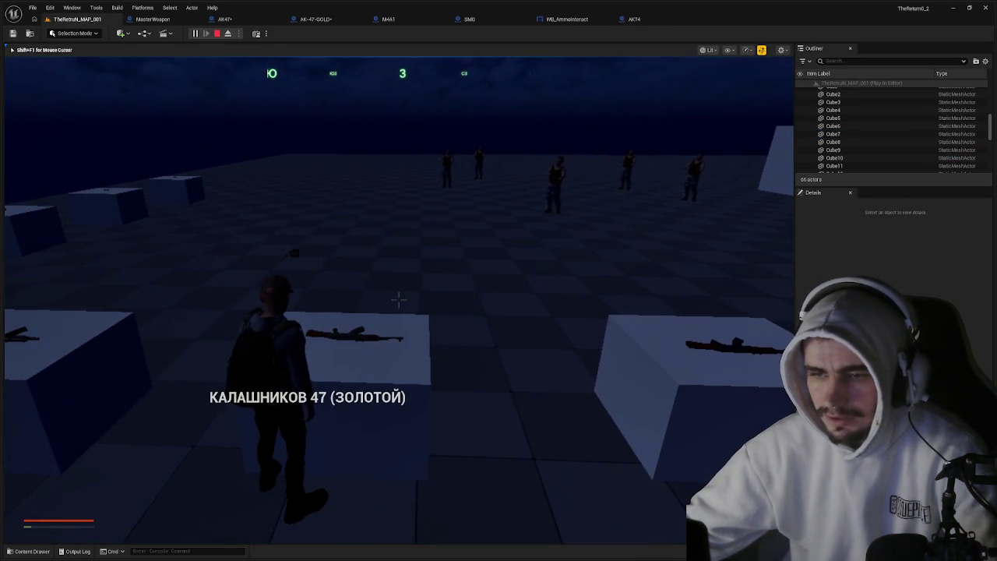
{"action": "key", "text": "w"}
{"action": "key", "text": "s"}
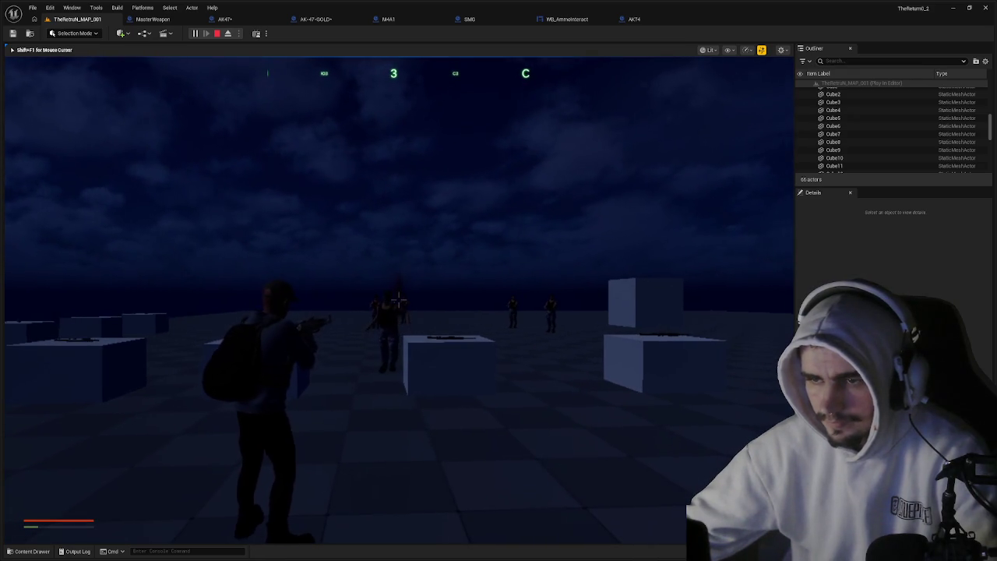
{"action": "key", "text": "Escape"}
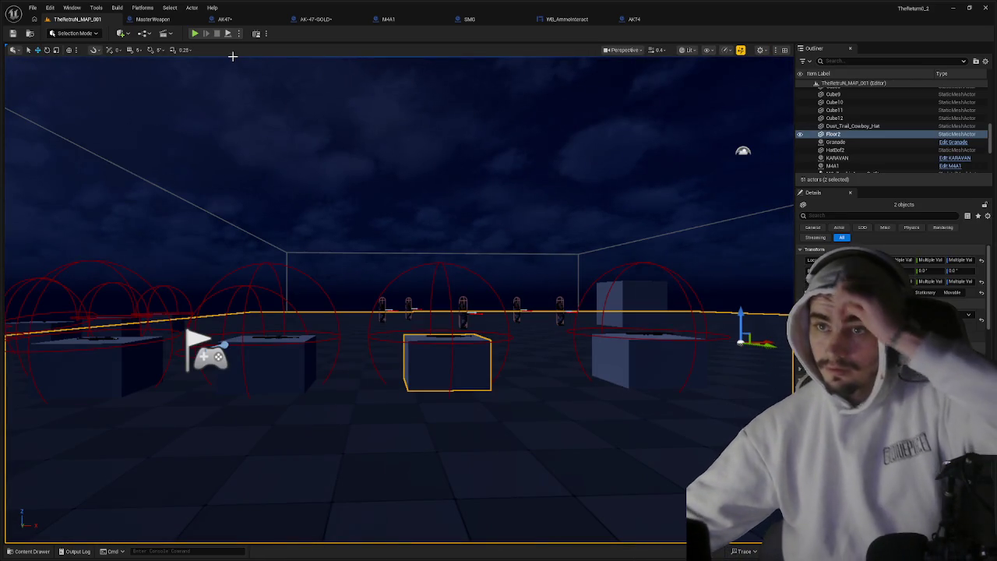
{"action": "left_click", "coordinate": [277, 22]}
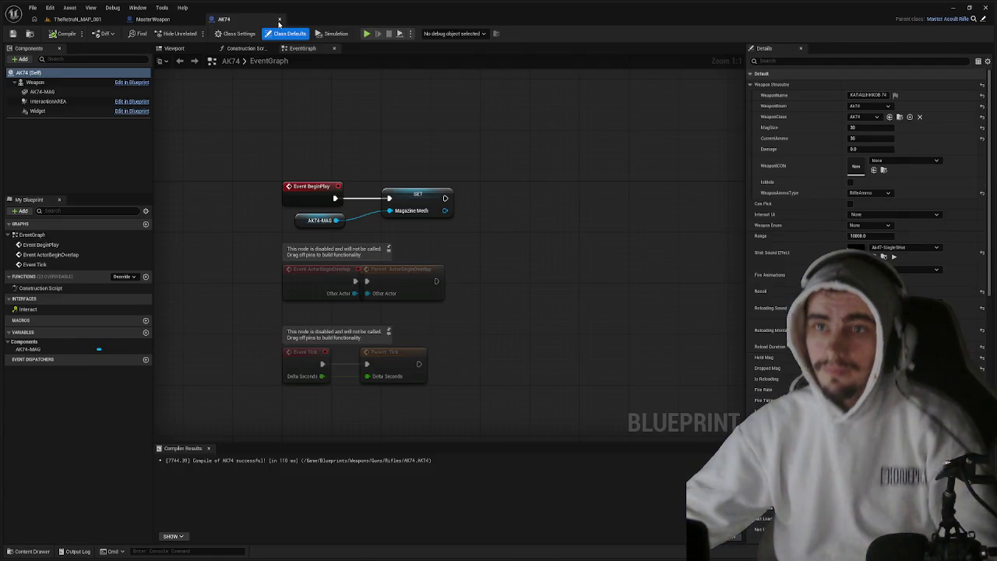
Close the weapon blueprint tabs and open MasterWeapon from the Content Drawer's Weapons folder.
{"action": "left_click", "coordinate": [279, 19]}
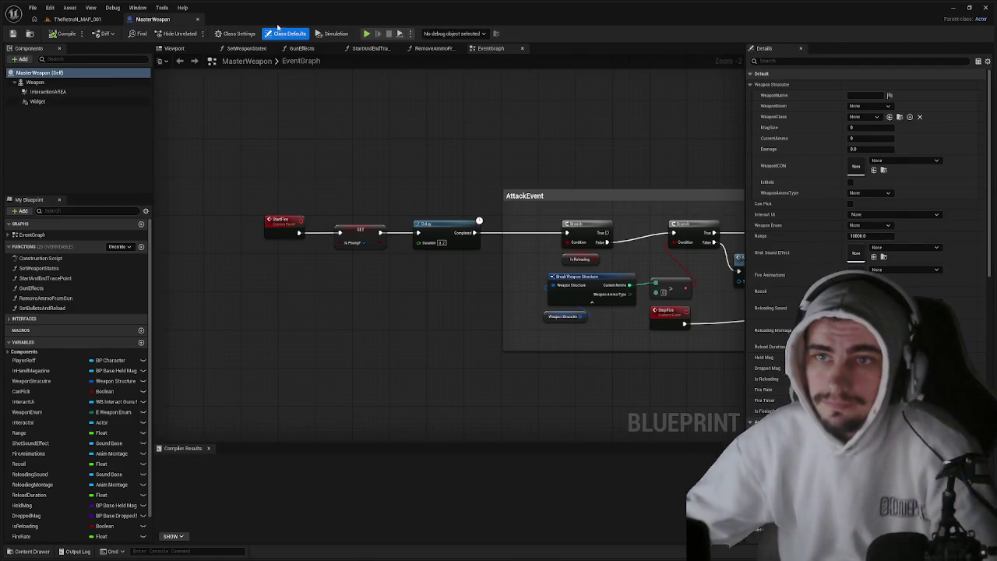
{"action": "left_click", "coordinate": [78, 19]}
{"action": "key", "text": "ctrl+space"}
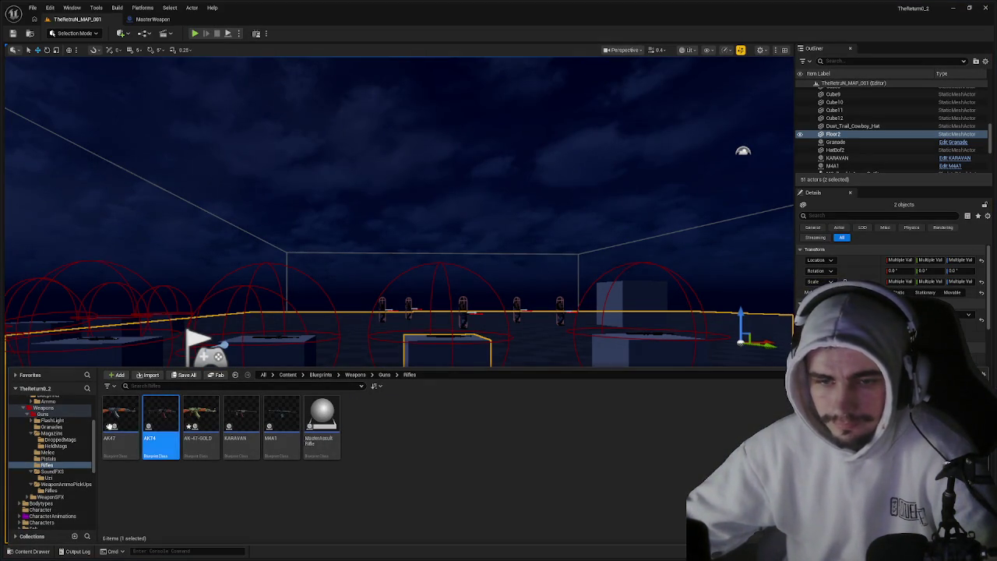
{"action": "left_click", "coordinate": [43, 407]}
{"action": "scroll", "coordinate": [67, 434], "scroll_direction": "up", "scroll_amount": 3}
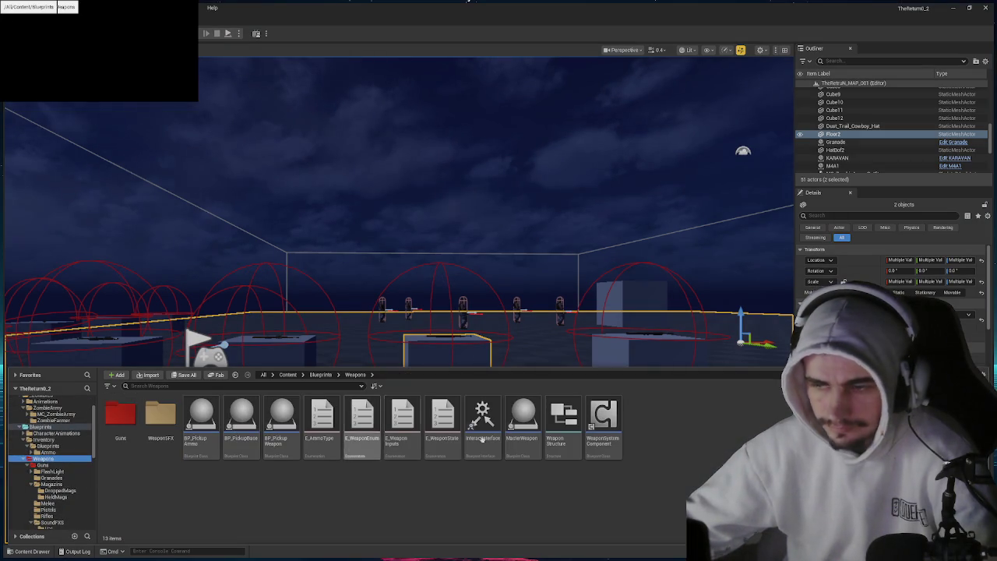
{"action": "double_click", "coordinate": [518, 417]}
Set the Delay node's Duration after StartFire to 0.08.
{"action": "left_click", "coordinate": [435, 233]}
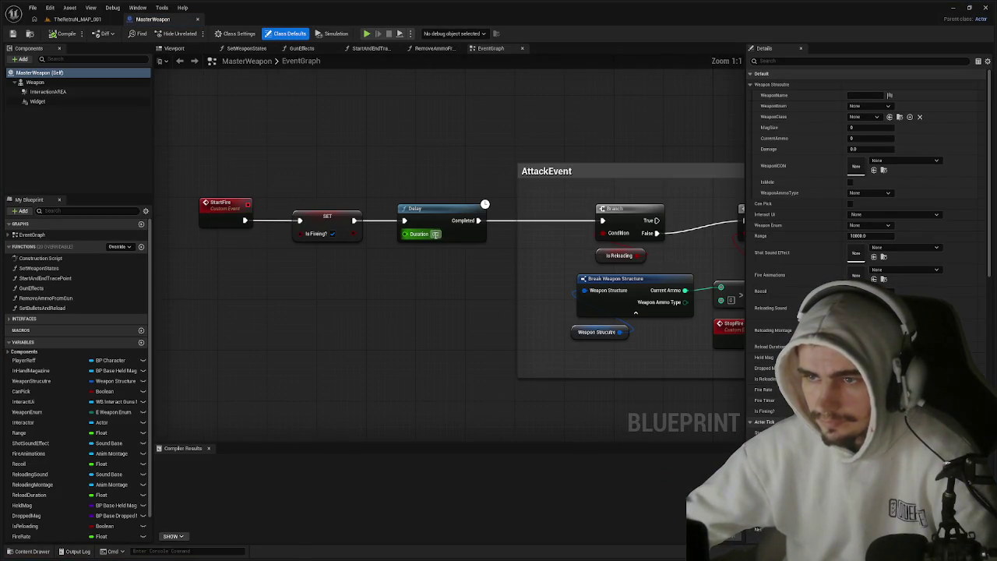
{"action": "type", "text": "0.1"}
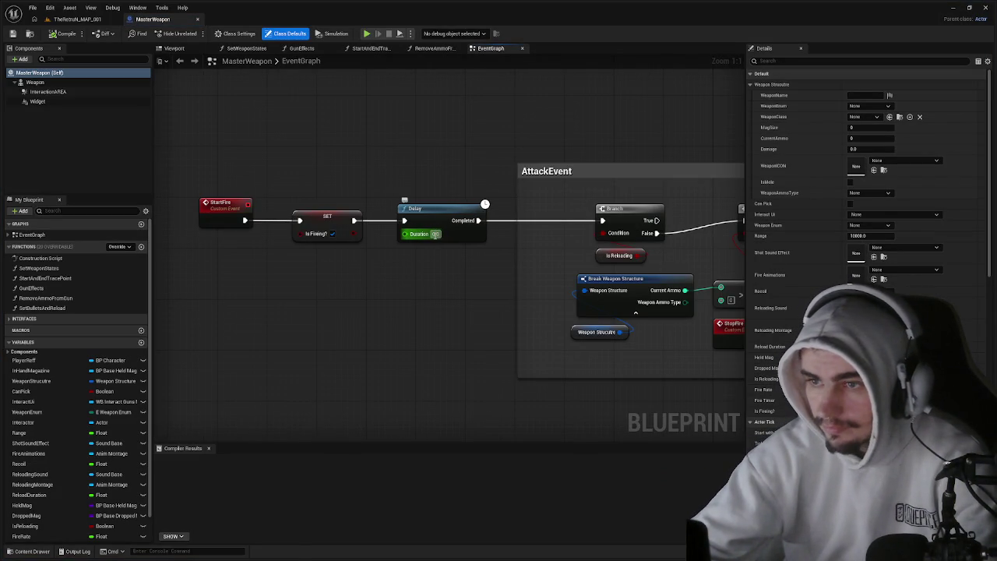
{"action": "type", "text": "8"}
{"action": "key", "text": "Return"}
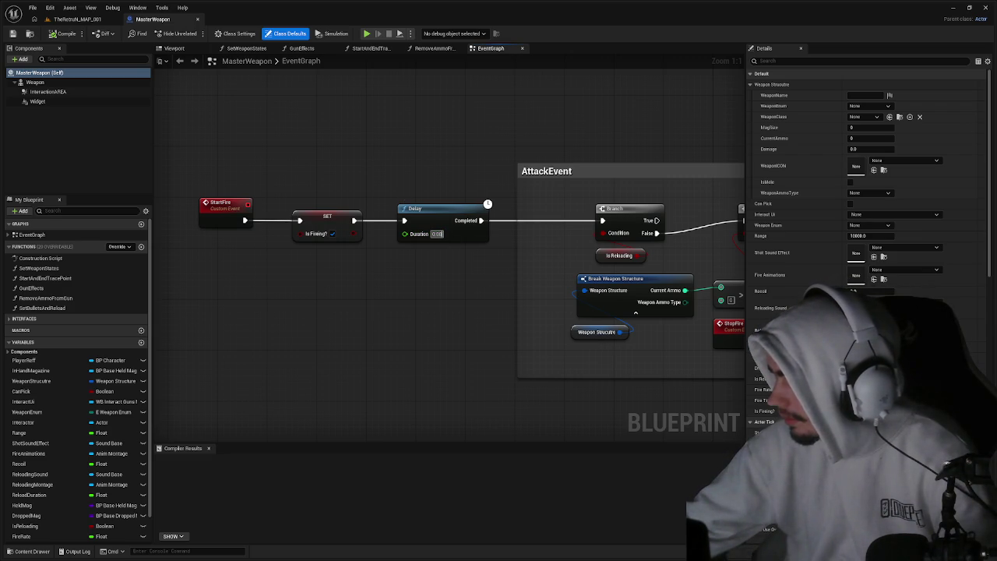
{"action": "left_click", "coordinate": [437, 234]}
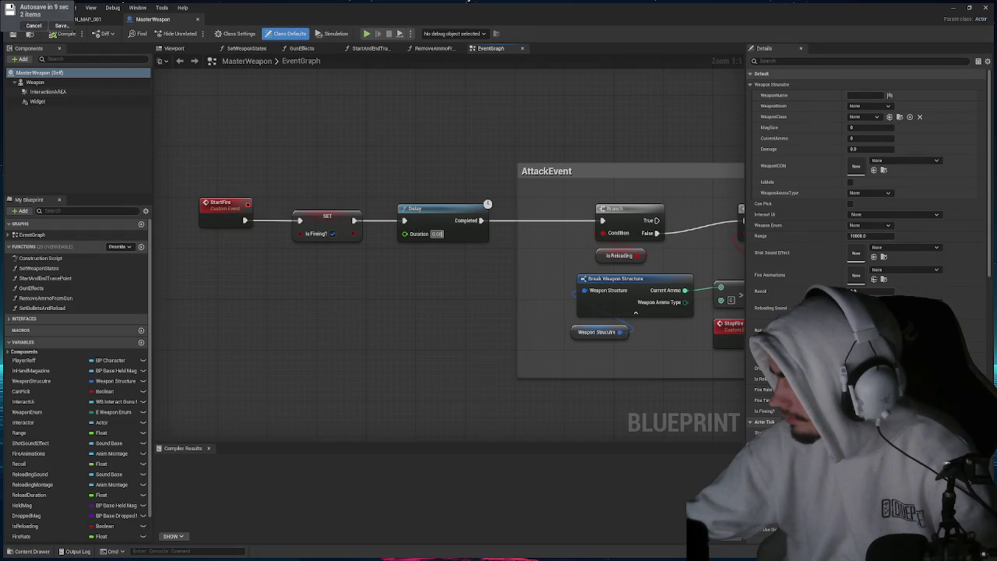
{"action": "left_click", "coordinate": [437, 234]}
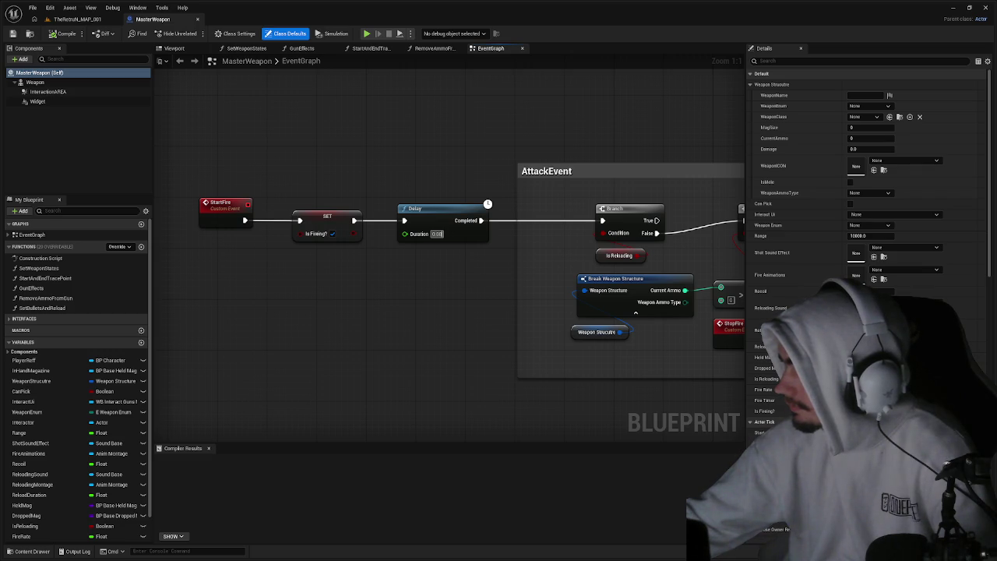
{"action": "key", "text": "Return"}
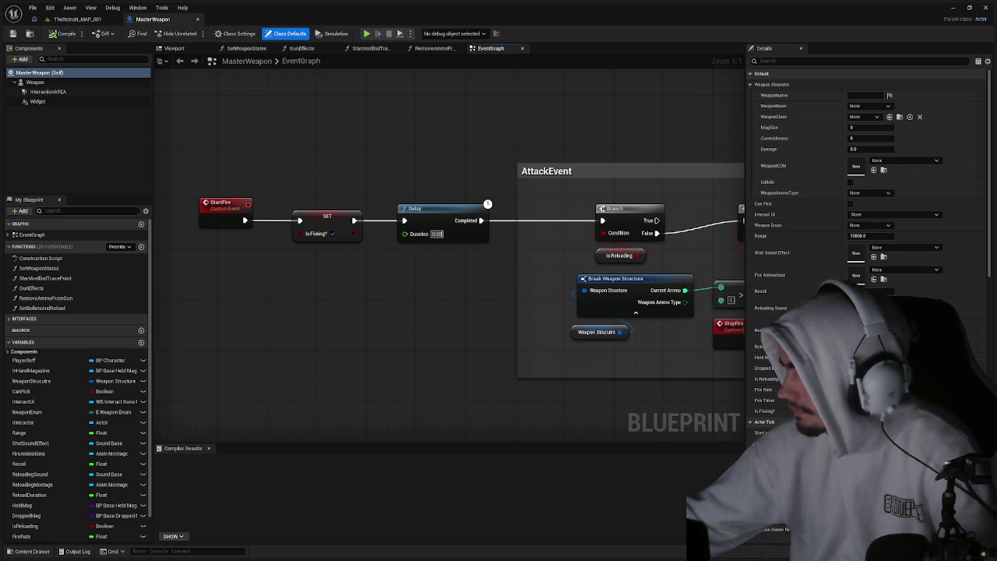
{"action": "left_click", "coordinate": [437, 233]}
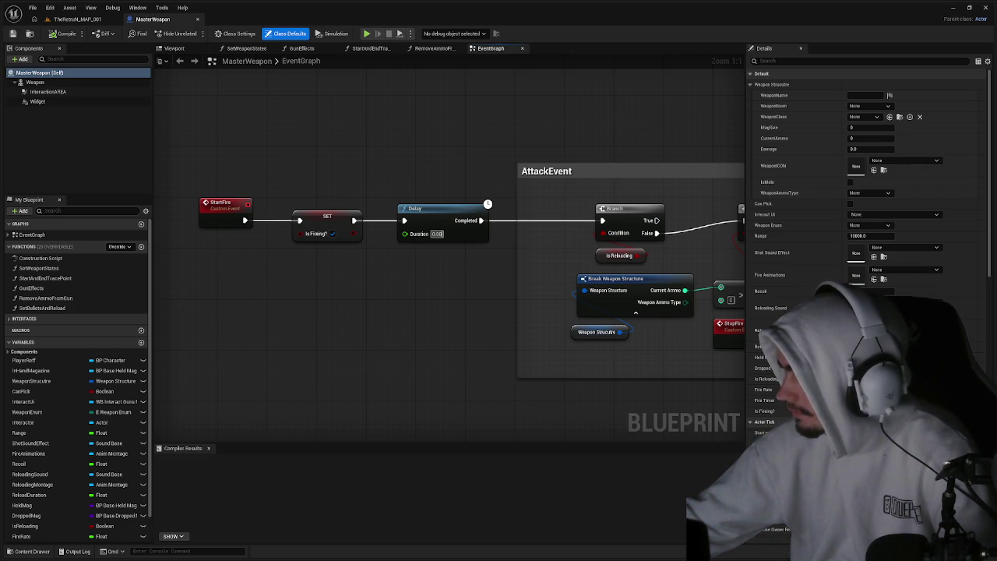
{"action": "left_click", "coordinate": [437, 234]}
{"action": "key", "text": "Return"}
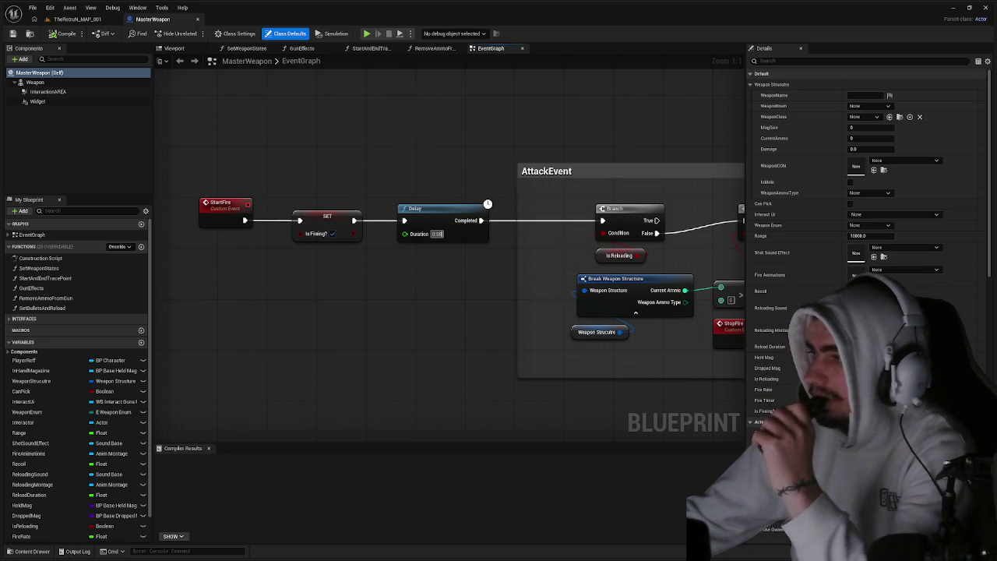
{"action": "key", "text": "Return"}
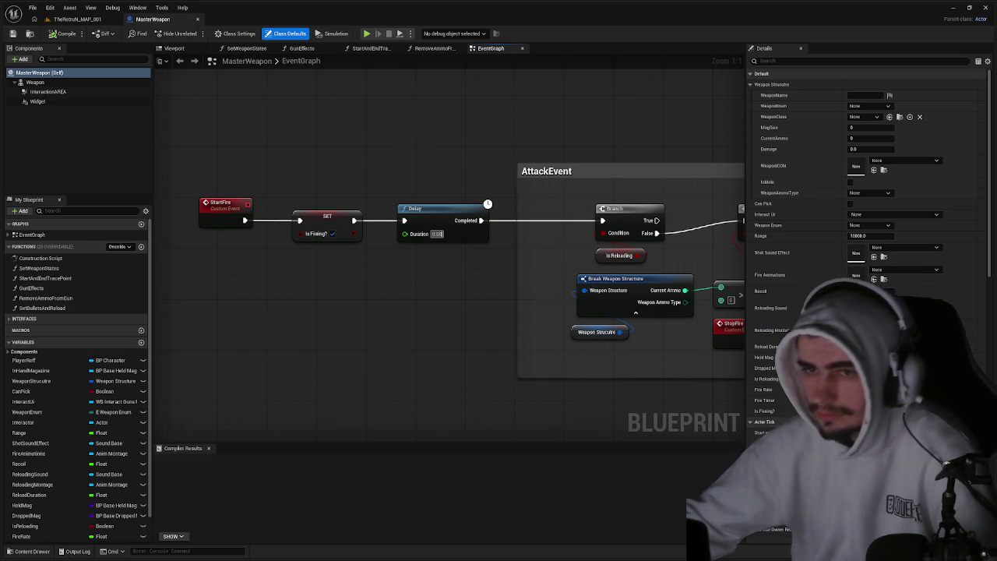
{"action": "left_click_drag", "start_coordinate": [226, 298], "coordinate": [523, 289]}
Add a Custom Event node beside the StartFire chain and name it FireWeapon.
{"action": "right_click", "coordinate": [351, 285]}
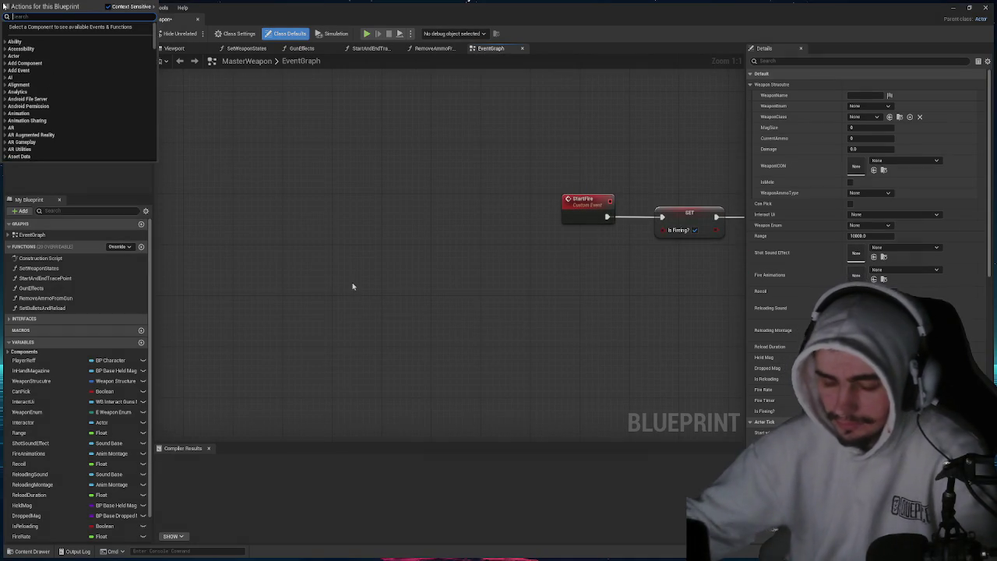
{"action": "type", "text": "custom"}
{"action": "type", "text": "ent"}
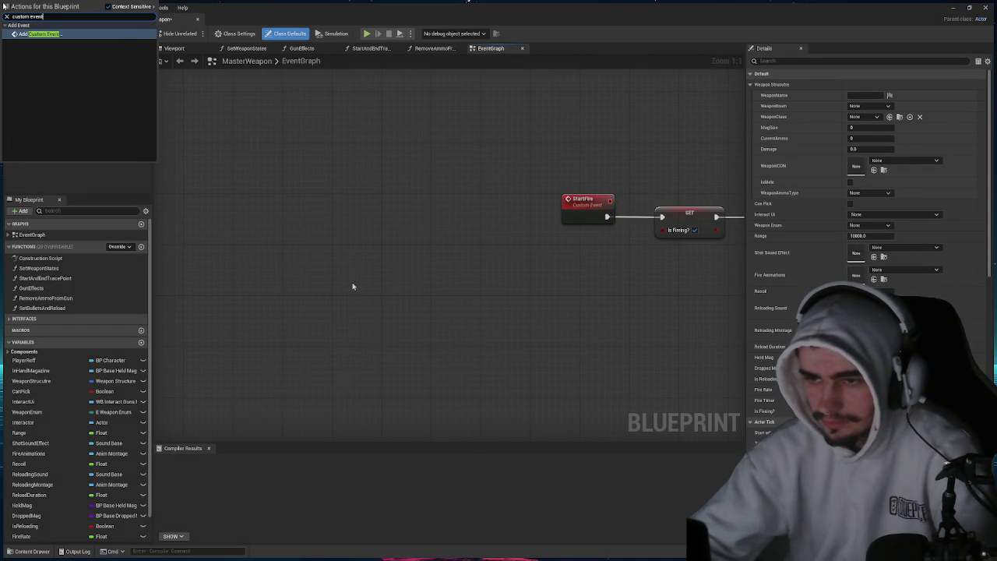
{"action": "key", "text": "Return"}
{"action": "type", "text": "Stop"}
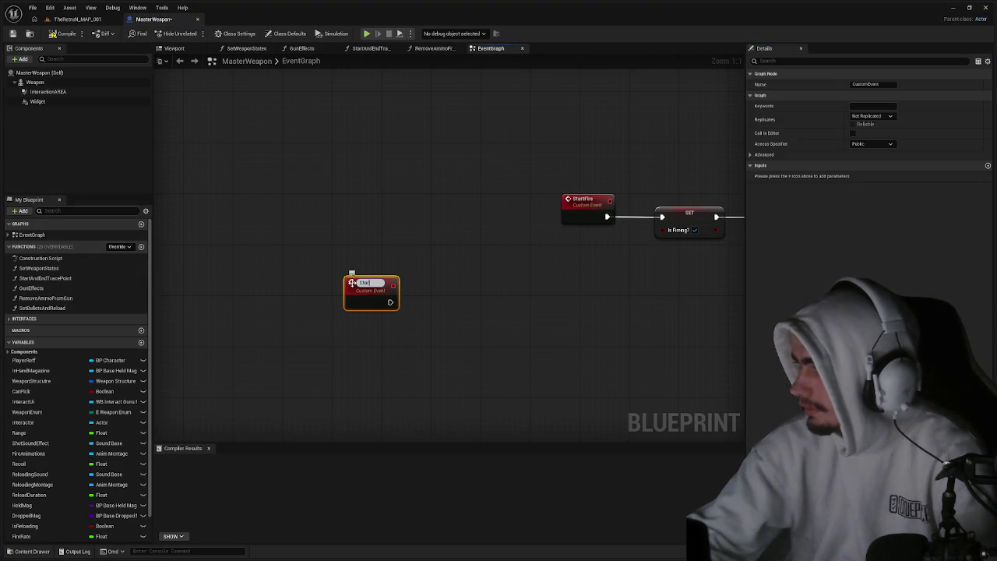
{"action": "type", "text": "F"}
{"action": "key", "text": "ctrl+a"}
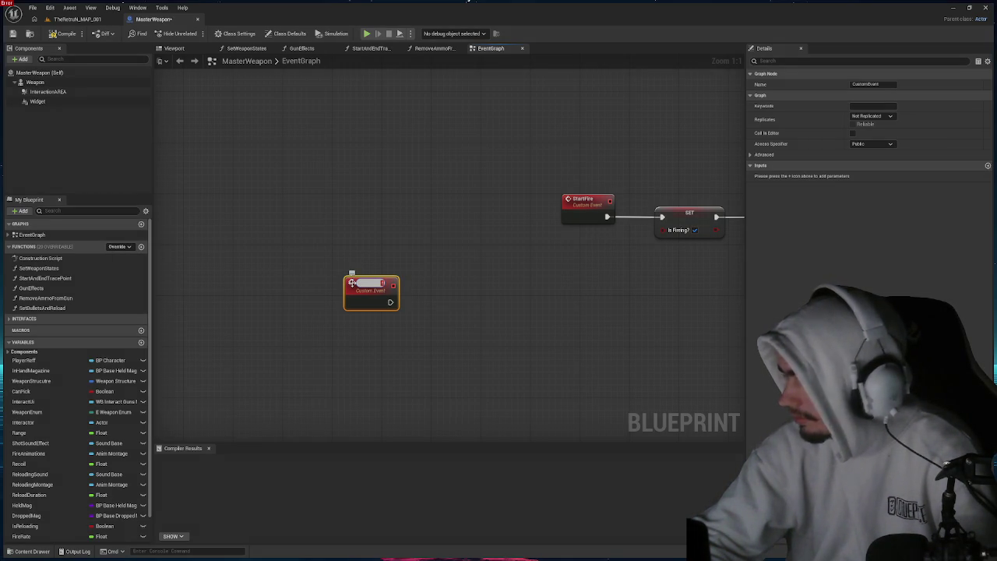
{"action": "type", "text": "FireWeapon"}
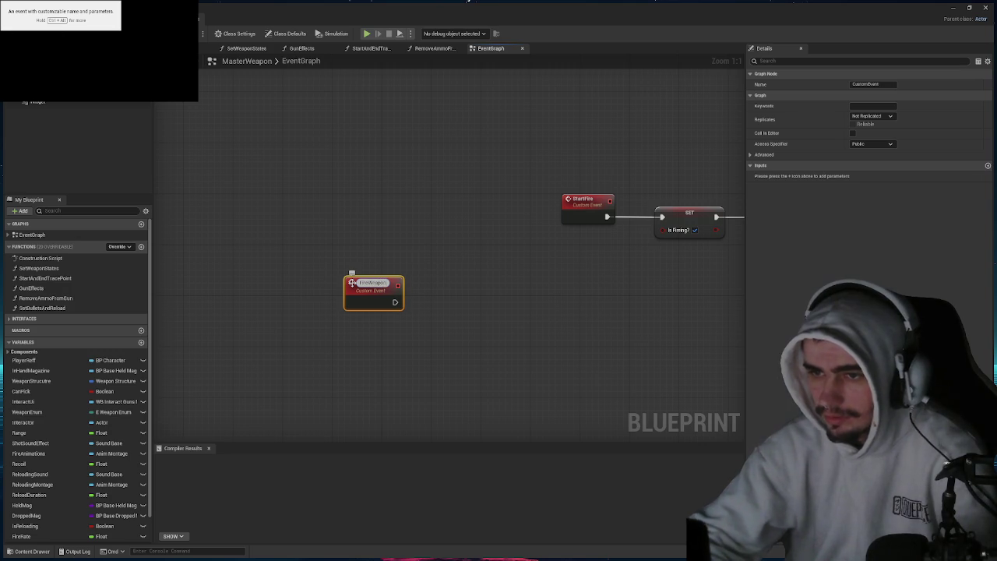
{"action": "key", "text": "Return"}
{"action": "left_click", "coordinate": [591, 242]}
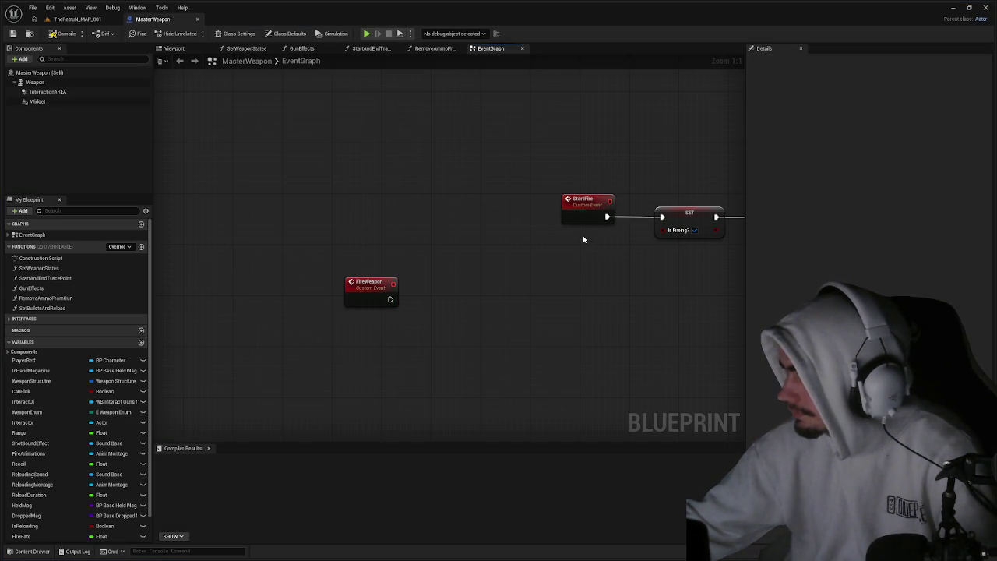
{"action": "mouse_move", "coordinate": [587, 239]}
{"action": "left_mouse_down"}
{"action": "mouse_move", "coordinate": [376, 237]}
{"action": "mouse_move", "coordinate": [517, 224]}
{"action": "left_mouse_up"}
Connect a Set Timer by Event node to FireWeapon's exec output.
{"action": "left_click_drag", "start_coordinate": [320, 289], "coordinate": [358, 290]}
{"action": "type", "text": "s"}
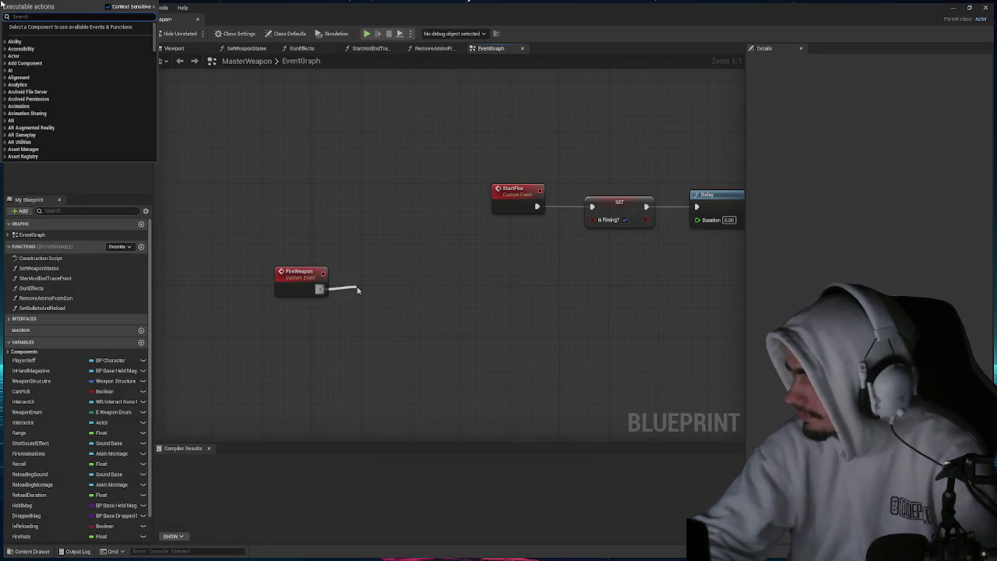
{"action": "type", "text": "et time"}
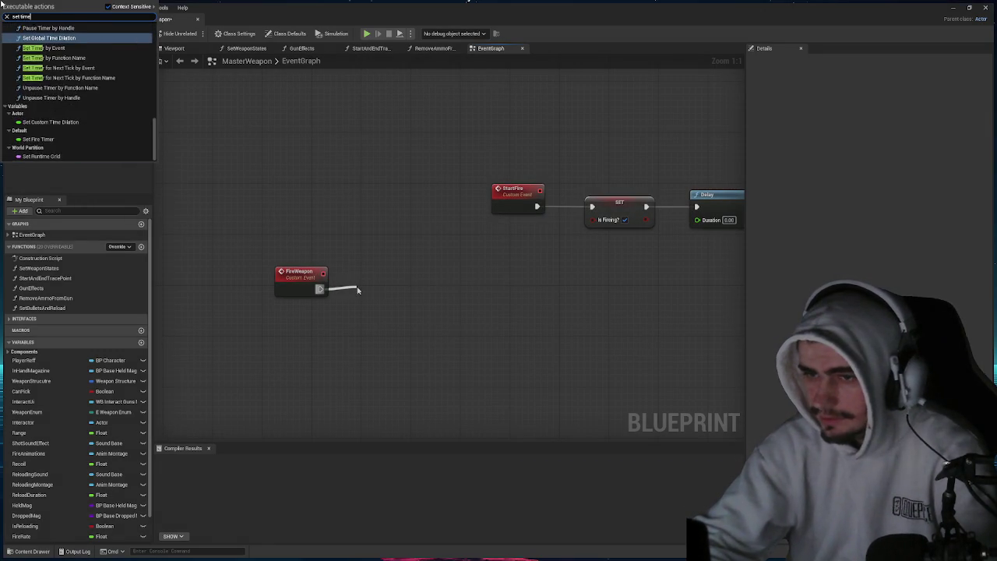
{"action": "type", "text": "r by event"}
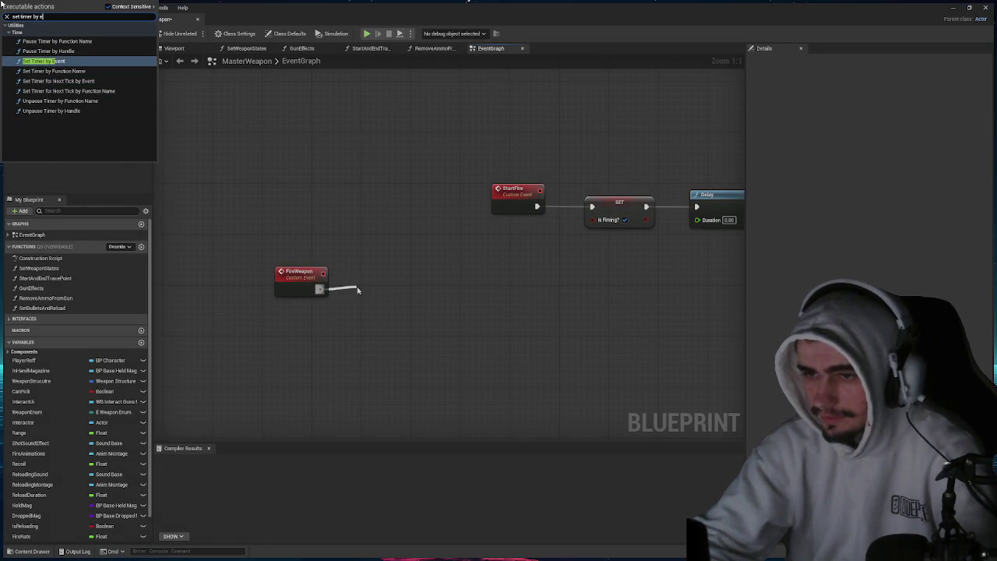
{"action": "key", "text": "Return"}
{"action": "mouse_move", "coordinate": [399, 283]}
{"action": "left_mouse_down"}
{"action": "mouse_move", "coordinate": [428, 282]}
{"action": "mouse_move", "coordinate": [412, 245]}
{"action": "left_mouse_up"}
{"action": "left_click", "coordinate": [460, 257]}
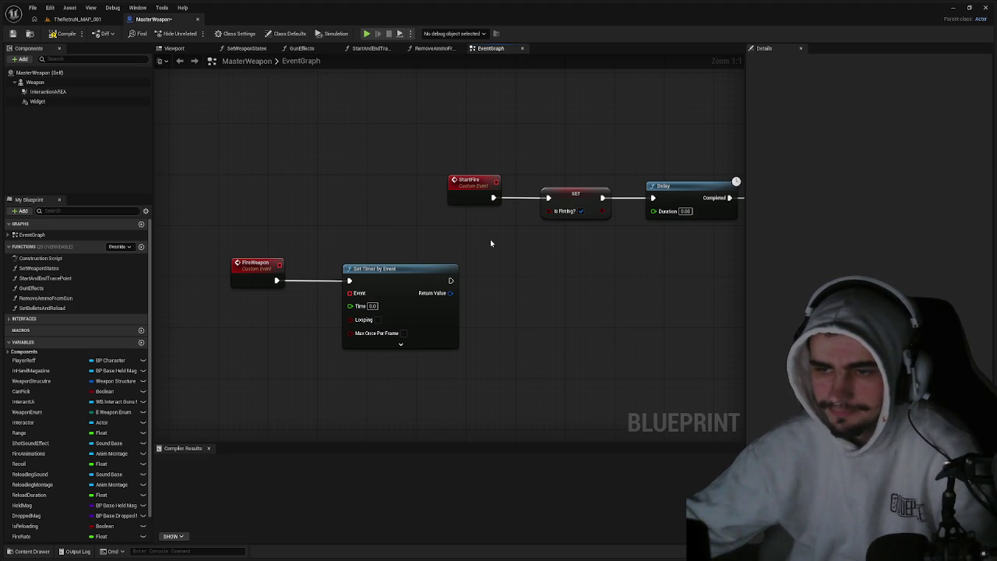
Reposition the FireWeapon event and Set Timer by Event node together in the graph.
{"action": "left_click_drag", "start_coordinate": [406, 362], "coordinate": [234, 261]}
{"action": "left_click_drag", "start_coordinate": [387, 286], "coordinate": [410, 300]}
{"action": "left_click_drag", "start_coordinate": [282, 276], "coordinate": [240, 277]}
{"action": "left_click", "coordinate": [298, 251]}
{"action": "left_click_drag", "start_coordinate": [299, 251], "coordinate": [334, 174]}
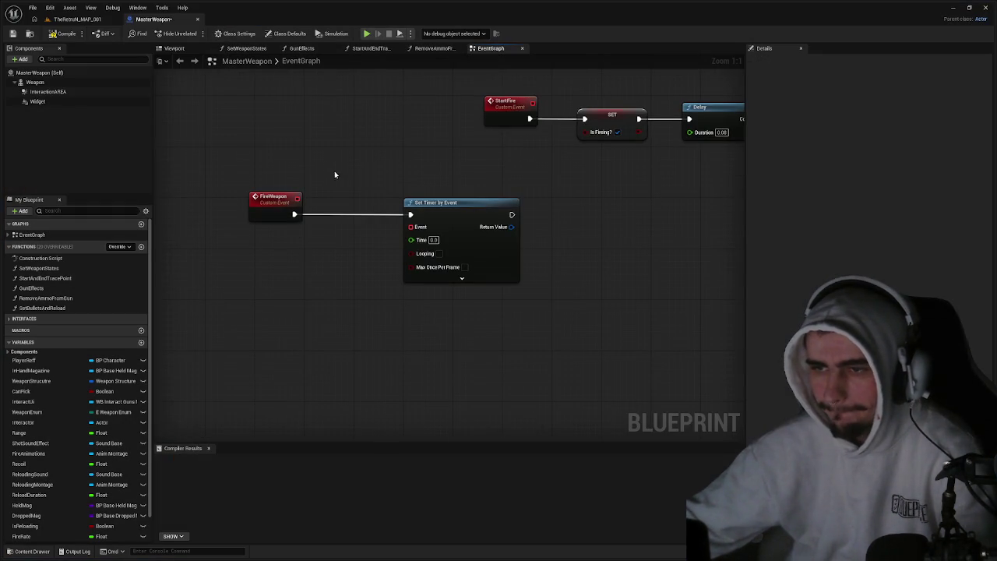
{"action": "mouse_move", "coordinate": [460, 337]}
{"action": "left_mouse_down"}
{"action": "mouse_move", "coordinate": [389, 263]}
{"action": "mouse_move", "coordinate": [296, 195]}
{"action": "left_mouse_up"}
{"action": "left_click_drag", "start_coordinate": [438, 208], "coordinate": [436, 242]}
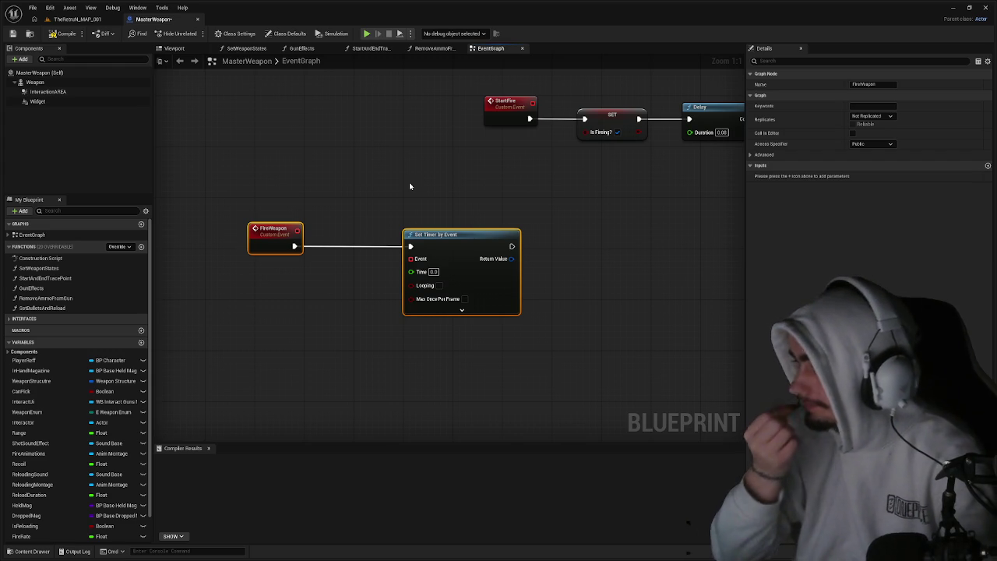
{"action": "left_click", "coordinate": [563, 254]}
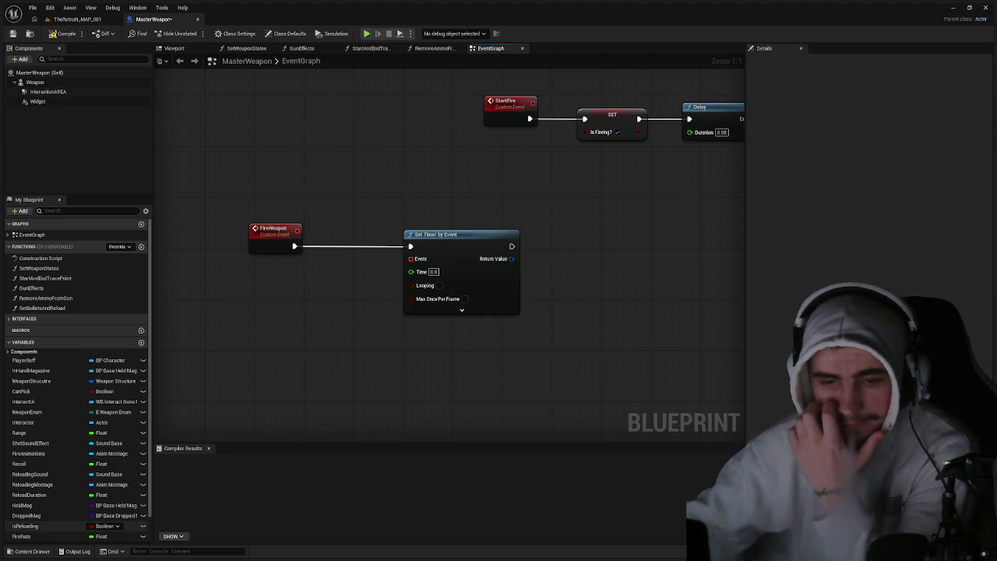
Inspect the FireRate variable to confirm its default value is 4.0.
{"action": "scroll", "coordinate": [78, 495], "scroll_direction": "down", "scroll_amount": 2}
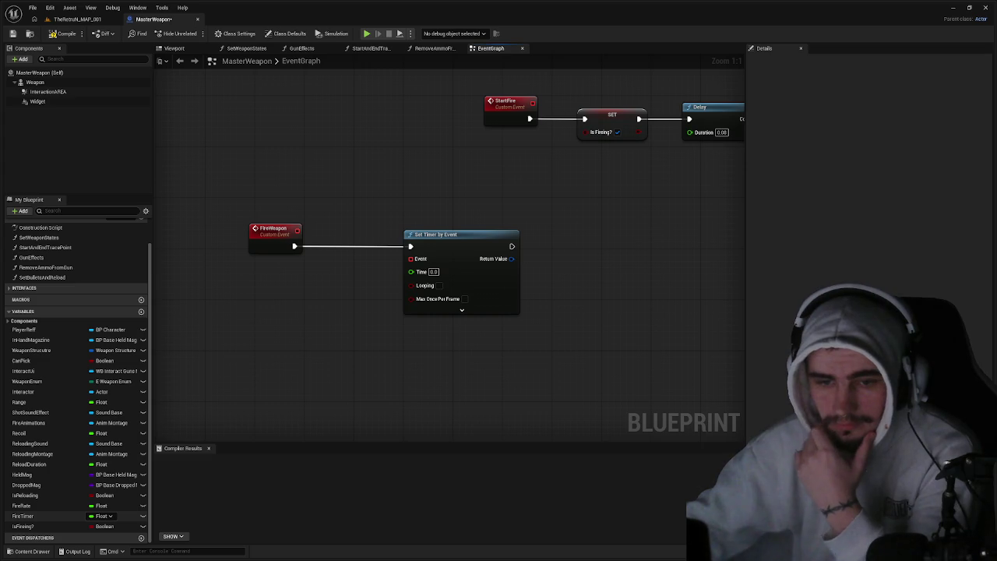
{"action": "left_click", "coordinate": [37, 507]}
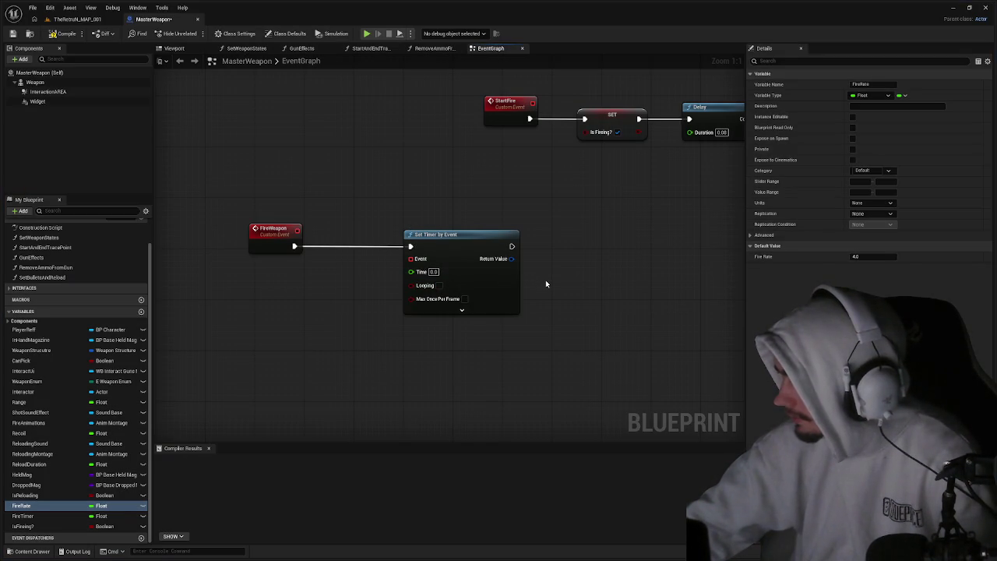
{"action": "mouse_move", "coordinate": [551, 352]}
{"action": "left_mouse_down"}
{"action": "mouse_move", "coordinate": [554, 314]}
{"action": "mouse_move", "coordinate": [611, 268]}
{"action": "left_mouse_up"}
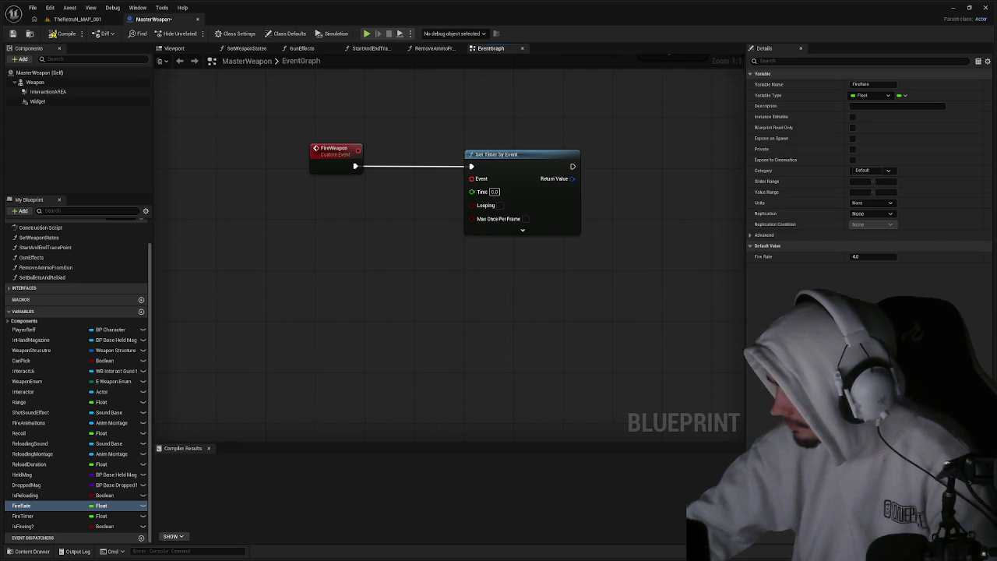
{"action": "left_click_drag", "start_coordinate": [441, 272], "coordinate": [81, 266]}
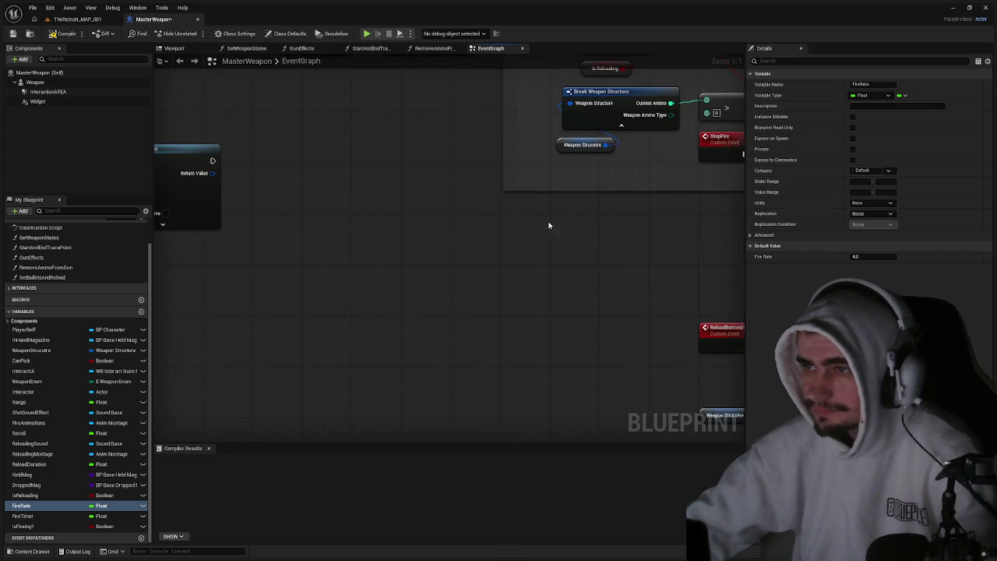
Add a Clear and Invalidate Timer by Handle node after StopFire, then select StartFire's Delay node.
{"action": "scroll", "coordinate": [550, 223], "scroll_direction": "down", "scroll_amount": 1}
{"action": "left_click_drag", "start_coordinate": [550, 223], "coordinate": [307, 342]}
{"action": "mouse_move", "coordinate": [469, 294]}
{"action": "left_mouse_down"}
{"action": "mouse_move", "coordinate": [418, 296]}
{"action": "mouse_move", "coordinate": [468, 295]}
{"action": "left_mouse_up"}
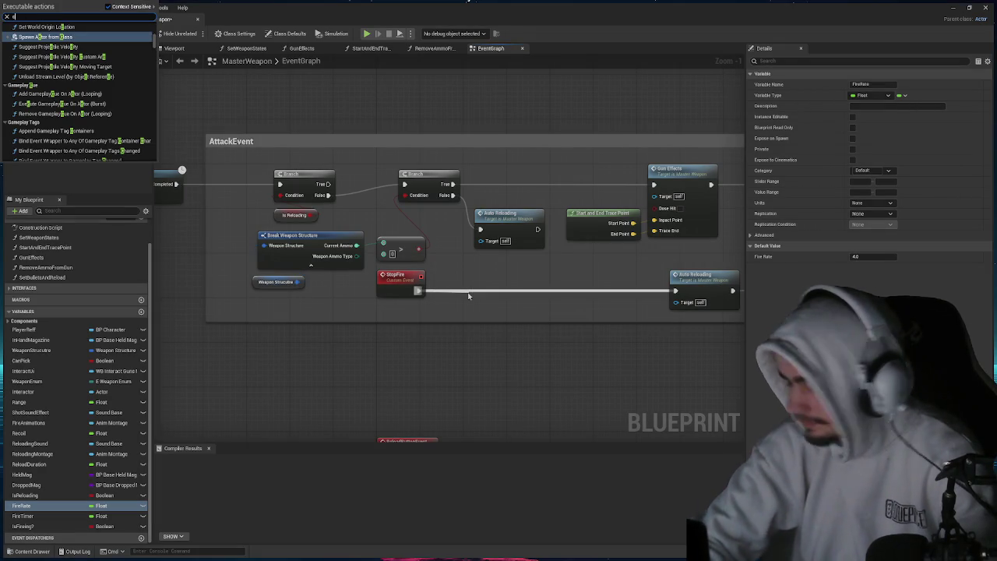
{"action": "type", "text": "lear and inva"}
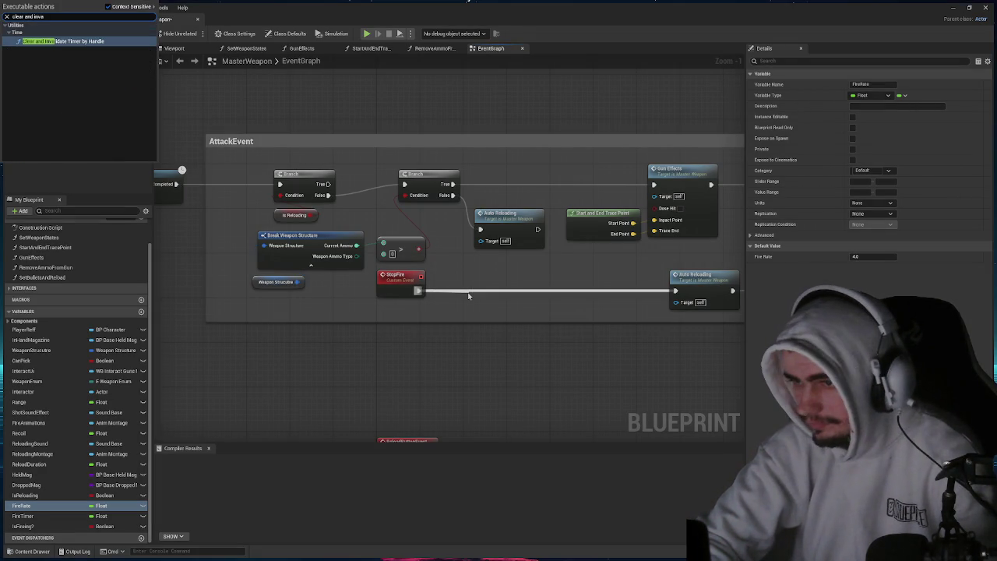
{"action": "key", "text": "Return"}
{"action": "left_click_drag", "start_coordinate": [503, 292], "coordinate": [508, 287]}
{"action": "left_click", "coordinate": [514, 343]}
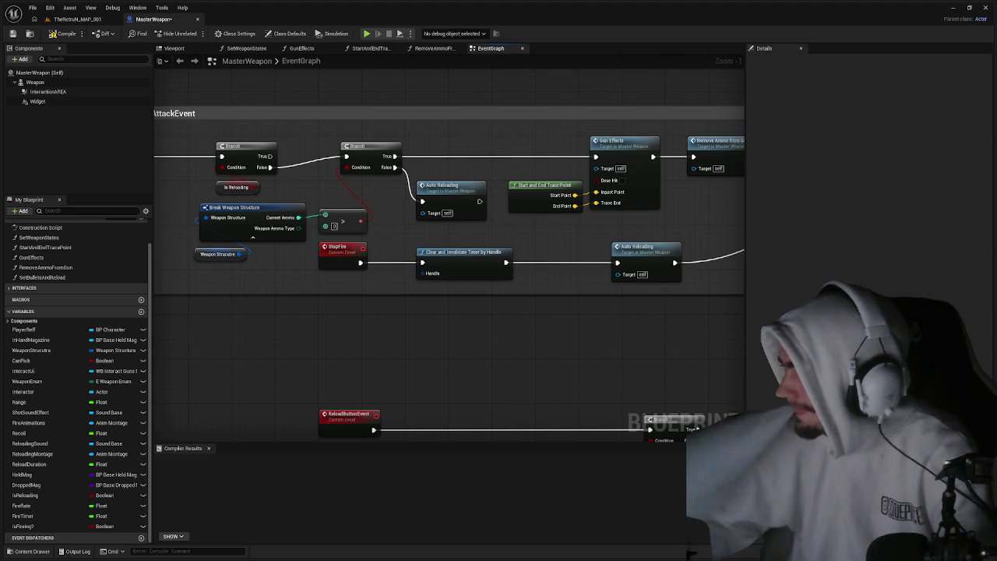
{"action": "left_click_drag", "start_coordinate": [458, 226], "coordinate": [735, 262]}
{"action": "mouse_move", "coordinate": [521, 212]}
{"action": "left_mouse_down"}
{"action": "mouse_move", "coordinate": [420, 153]}
{"action": "mouse_move", "coordinate": [457, 151]}
{"action": "left_mouse_up"}
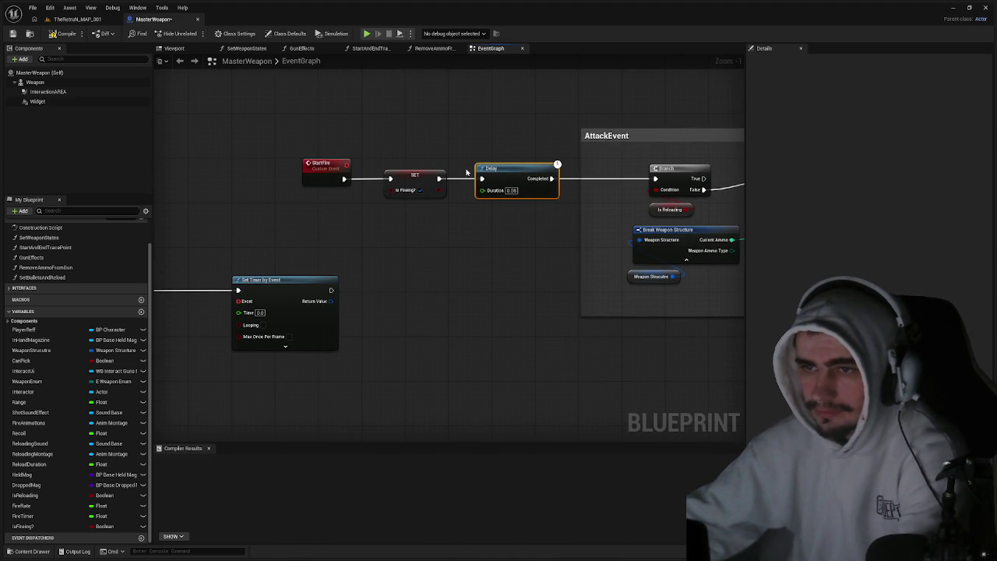
Delete StartFire's Delay, move SET Is Firing beside StartFire, and drag a wire from the timer's Return Value.
{"action": "key", "text": "Delete"}
{"action": "left_click_drag", "start_coordinate": [446, 189], "coordinate": [424, 190]}
{"action": "left_click", "coordinate": [454, 191]}
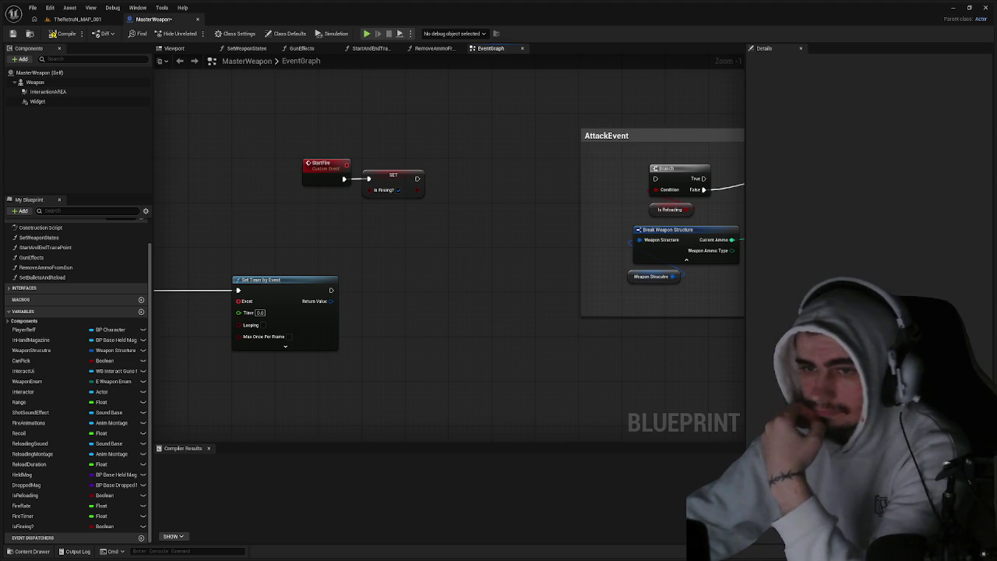
{"action": "mouse_move", "coordinate": [330, 301]}
{"action": "left_mouse_down"}
{"action": "mouse_move", "coordinate": [732, 305]}
{"action": "mouse_move", "coordinate": [641, 312]}
{"action": "mouse_move", "coordinate": [637, 295]}
{"action": "left_mouse_up"}
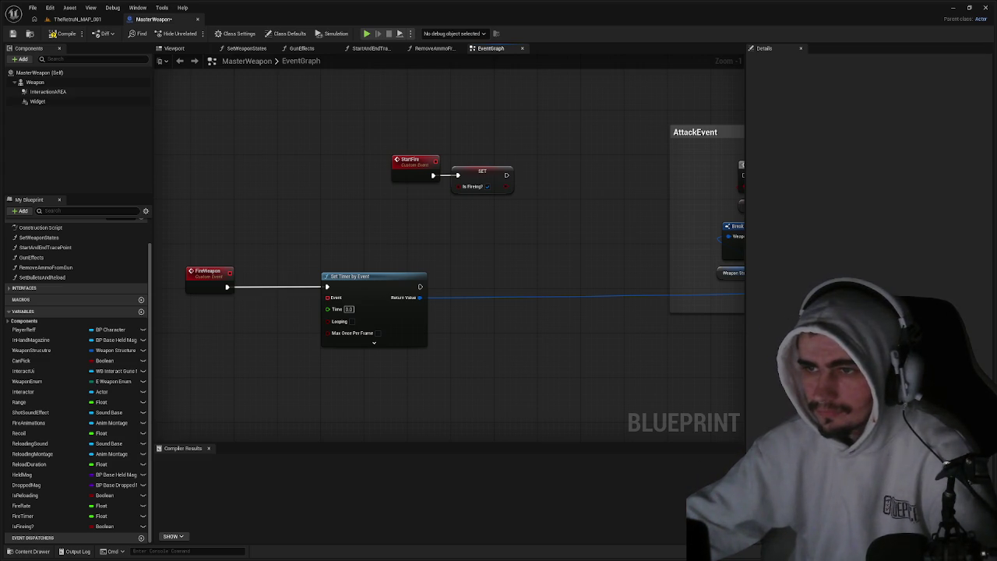
Replace the SET Is Firing node after StartFire with a Fire Weapon call.
{"action": "left_click_drag", "start_coordinate": [488, 176], "coordinate": [515, 176]}
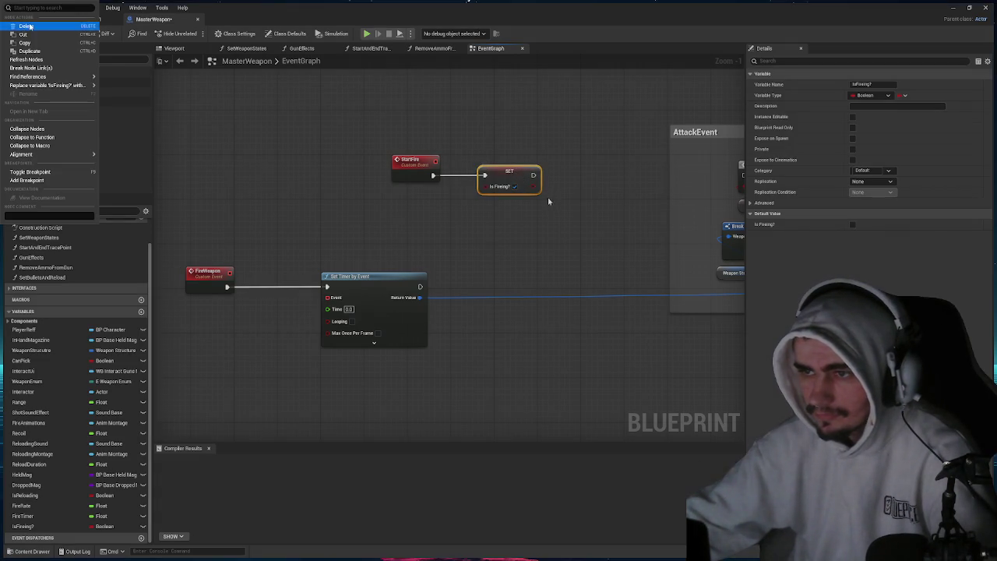
{"action": "key", "text": "Delete"}
{"action": "left_click_drag", "start_coordinate": [433, 176], "coordinate": [491, 176]}
{"action": "type", "text": "f"}
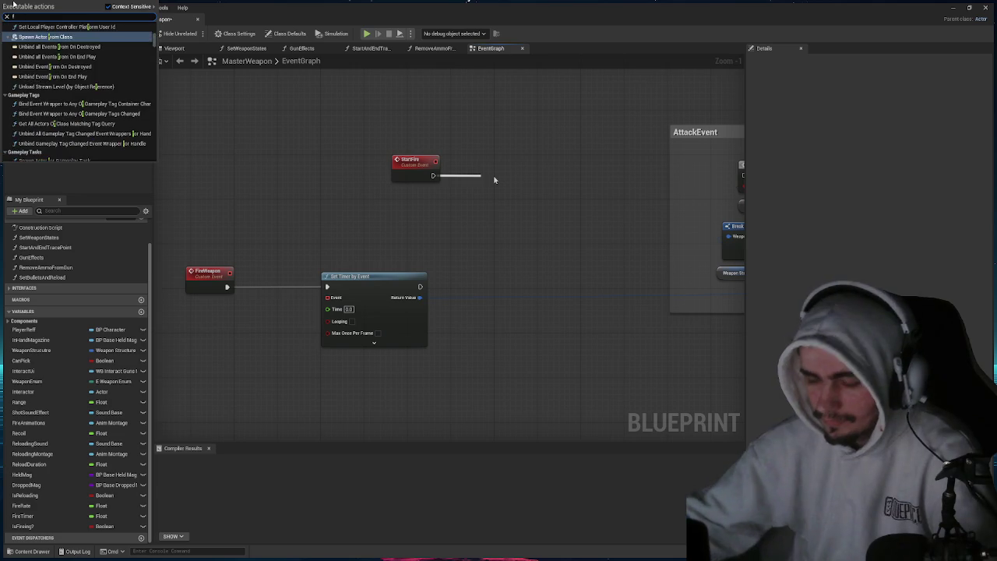
{"action": "type", "text": "ire weapon"}
{"action": "key", "text": "Return"}
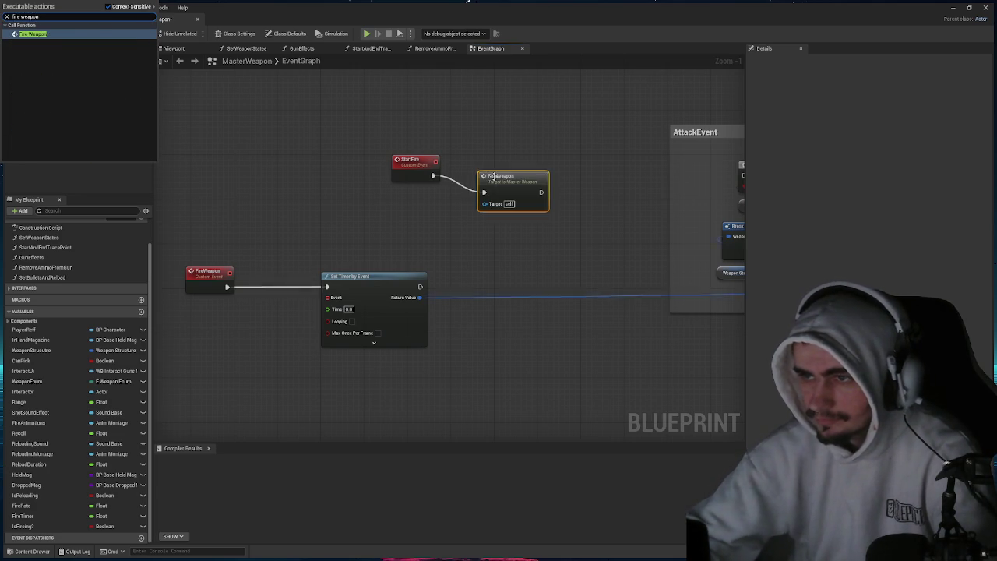
{"action": "left_click_drag", "start_coordinate": [494, 177], "coordinate": [497, 163]}
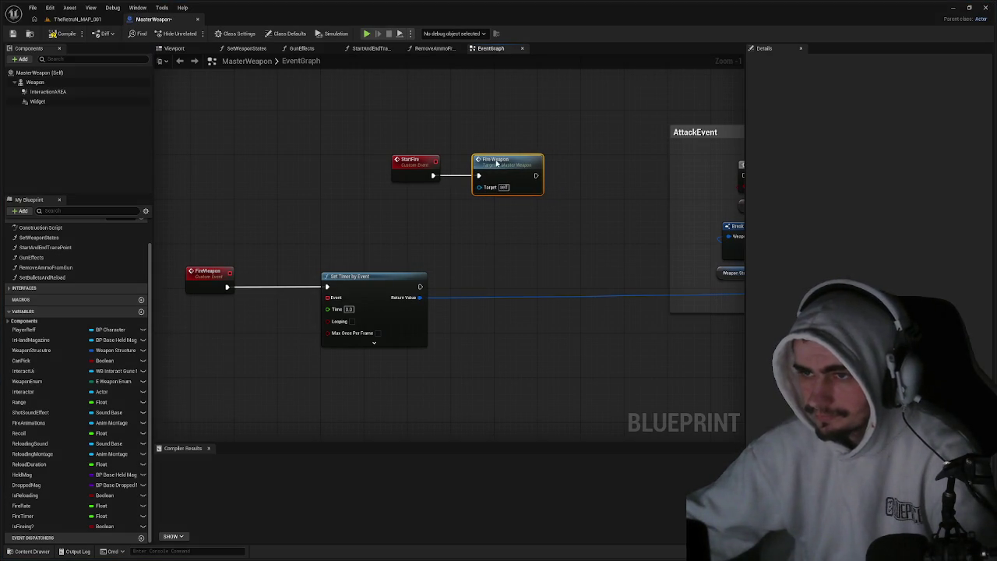
Bring the FireWeapon event back into view and select its Set Timer by Event node.
{"action": "left_click_drag", "start_coordinate": [579, 129], "coordinate": [494, 139]}
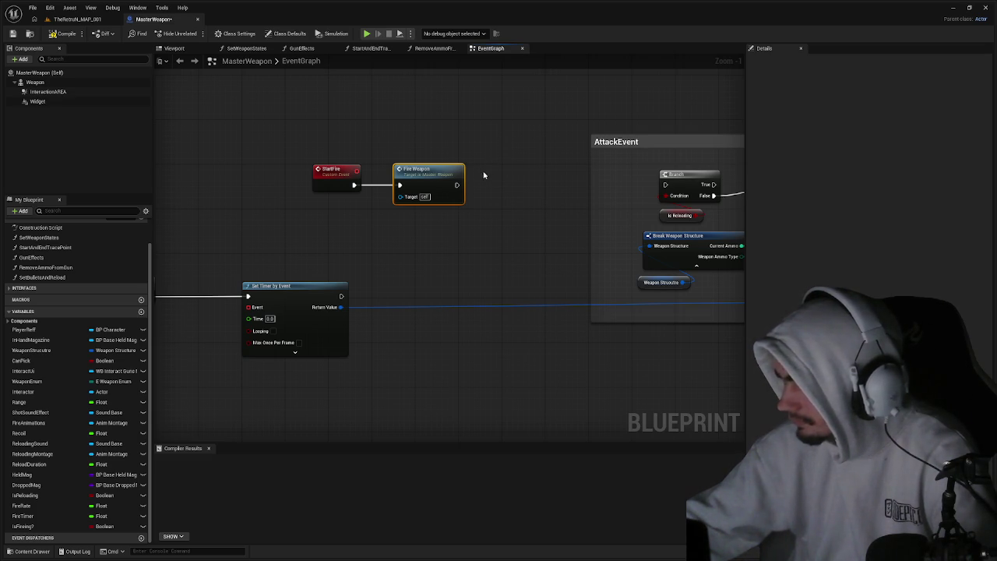
{"action": "left_click_drag", "start_coordinate": [355, 241], "coordinate": [491, 223]}
{"action": "left_click_drag", "start_coordinate": [478, 377], "coordinate": [372, 274]}
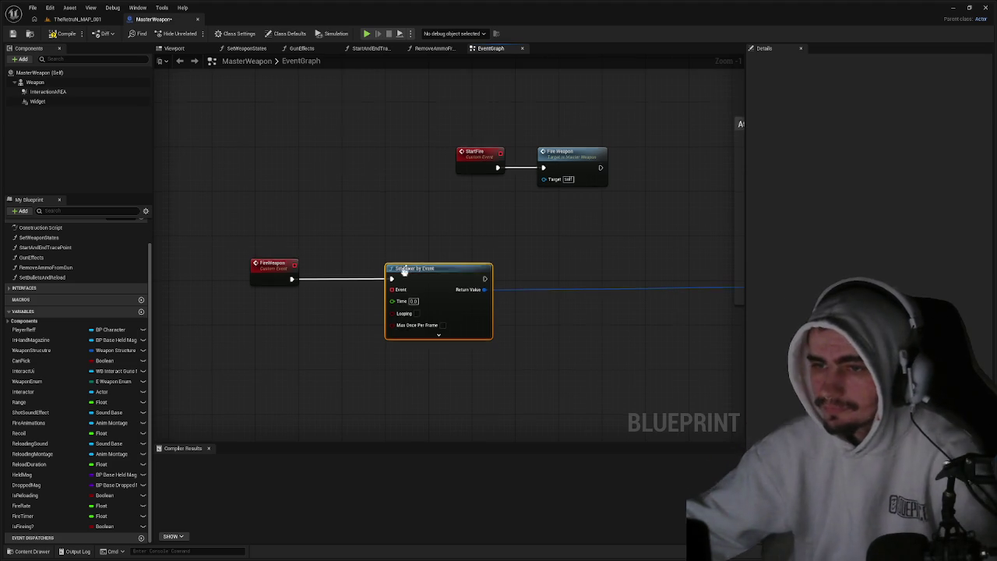
Wire the Set Timer by Event's exec output into the AttackEvent Branch node.
{"action": "mouse_move", "coordinate": [404, 270]}
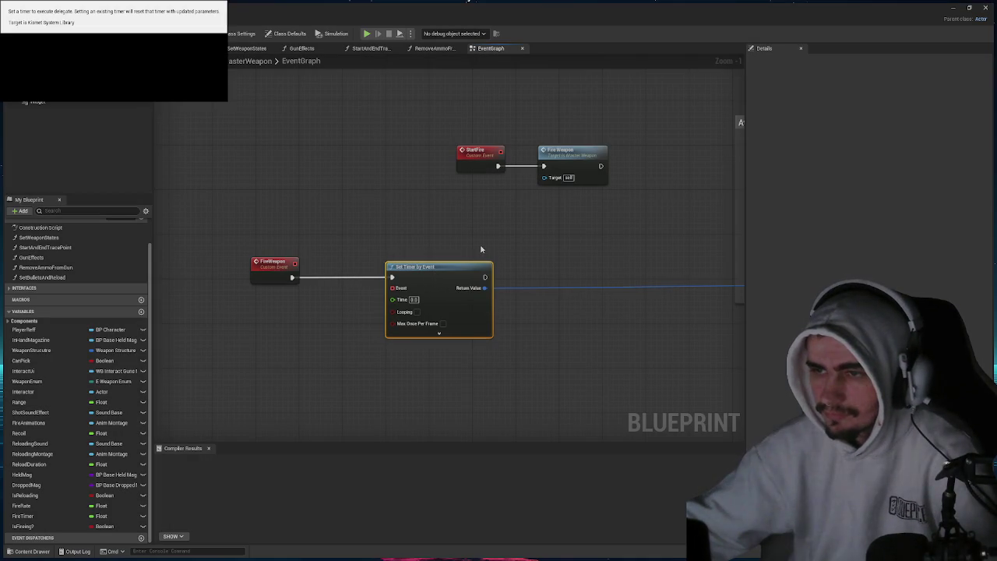
{"action": "scroll", "coordinate": [481, 249], "scroll_direction": "down", "scroll_amount": 4}
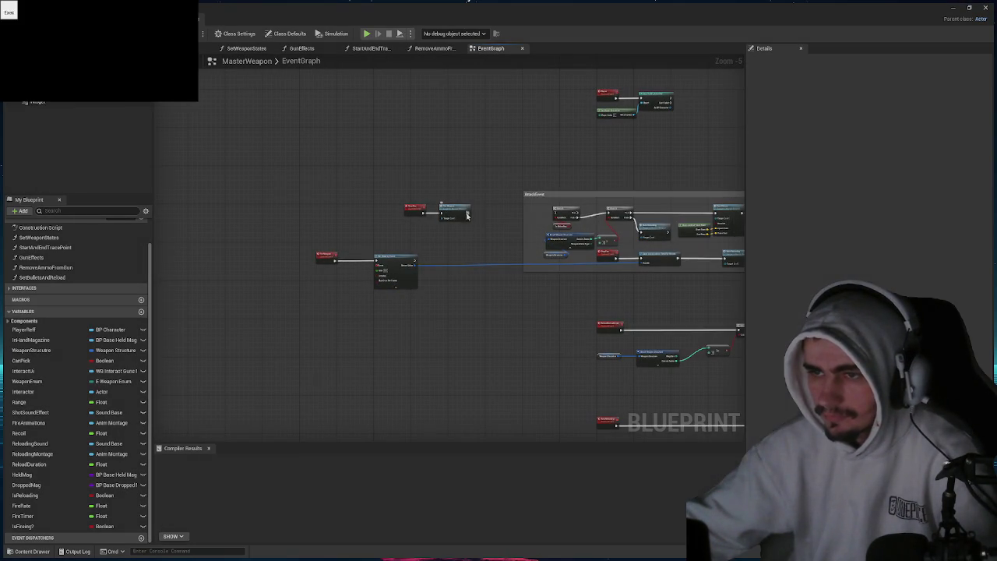
{"action": "left_click_drag", "start_coordinate": [467, 216], "coordinate": [555, 212]}
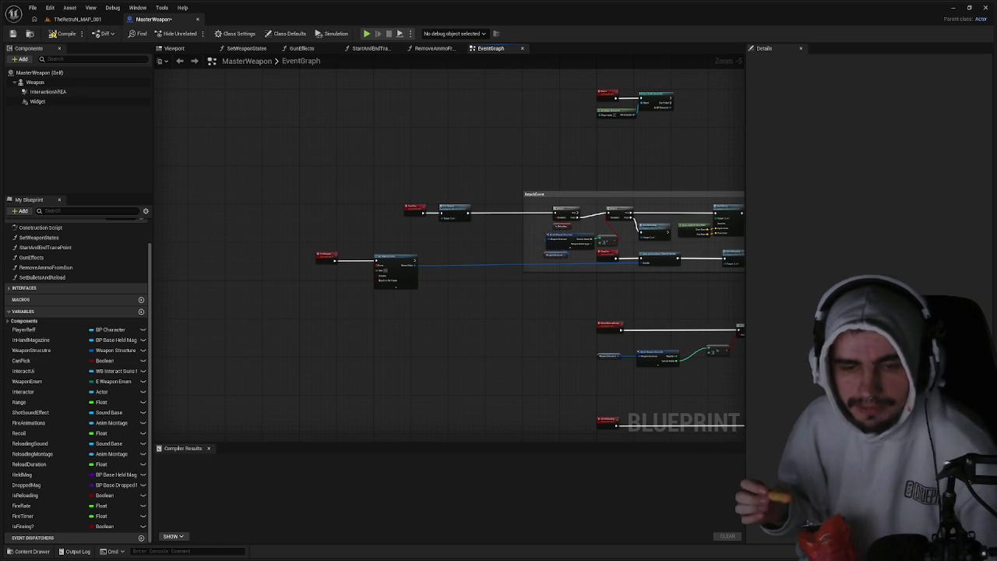
{"action": "scroll", "coordinate": [510, 240], "scroll_direction": "up", "scroll_amount": 5}
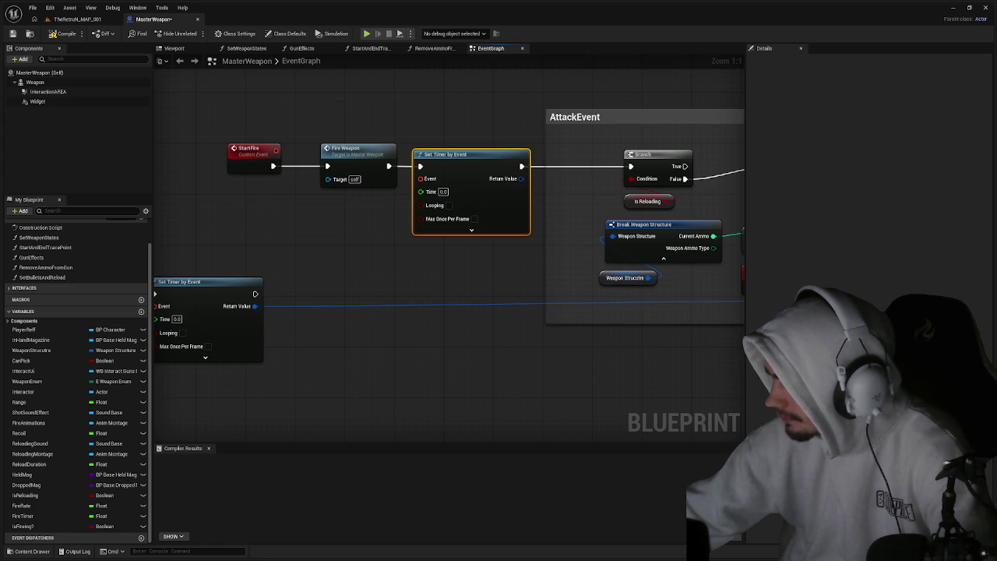
Feed the timer's Event pin from a Create Event node bound to FireWeapon().
{"action": "mouse_move", "coordinate": [421, 178]}
{"action": "left_mouse_down"}
{"action": "mouse_move", "coordinate": [211, 236]}
{"action": "mouse_move", "coordinate": [291, 237]}
{"action": "left_mouse_up"}
{"action": "type", "text": "crea"}
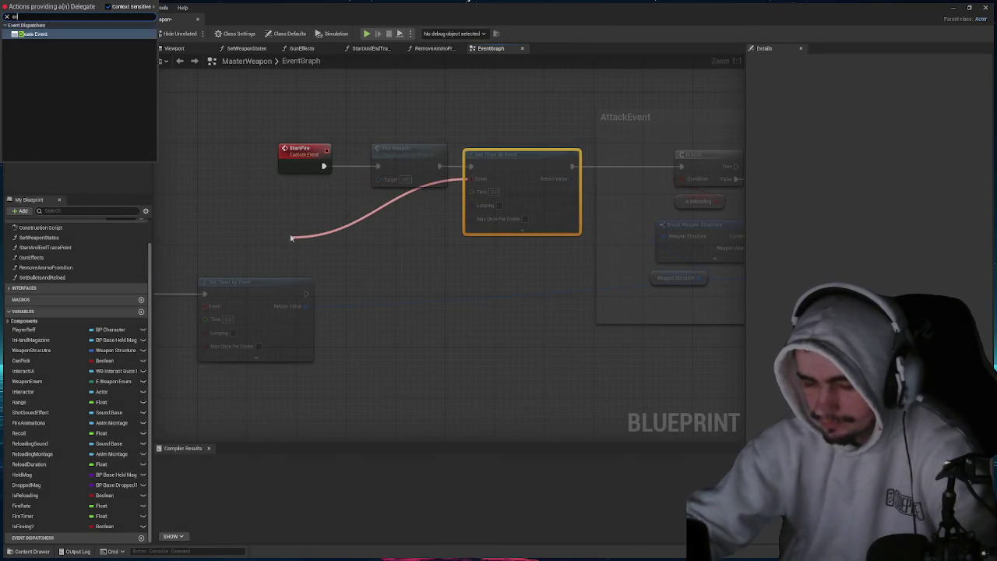
{"action": "key", "text": "Return"}
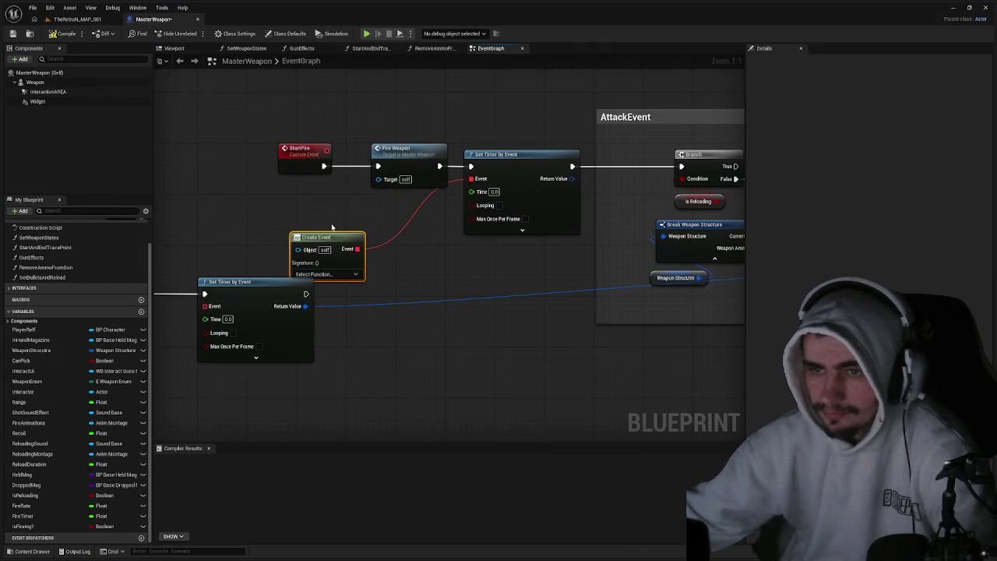
{"action": "left_click_drag", "start_coordinate": [333, 235], "coordinate": [416, 202]}
{"action": "left_click", "coordinate": [409, 274]}
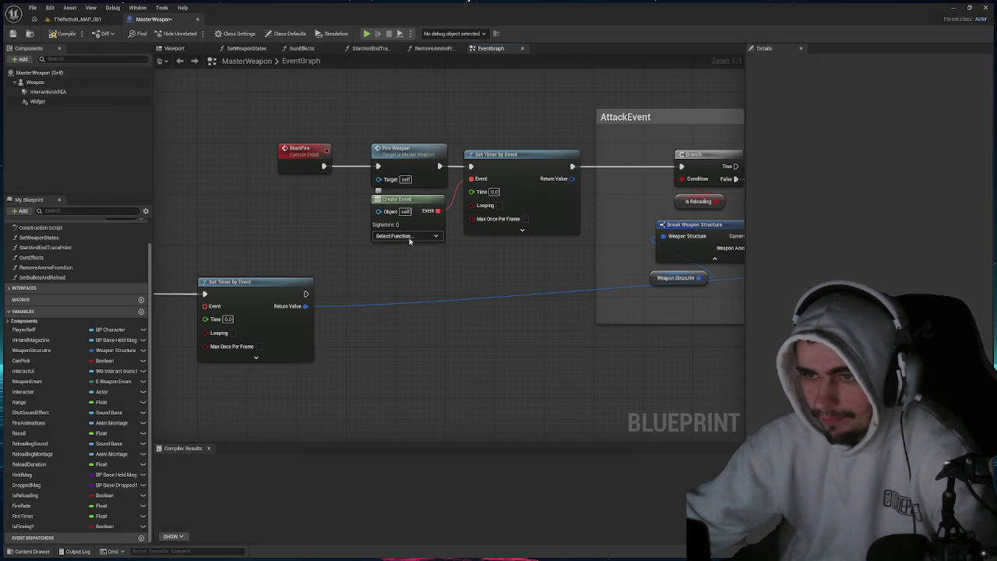
{"action": "left_click", "coordinate": [409, 237]}
{"action": "left_click", "coordinate": [400, 282]}
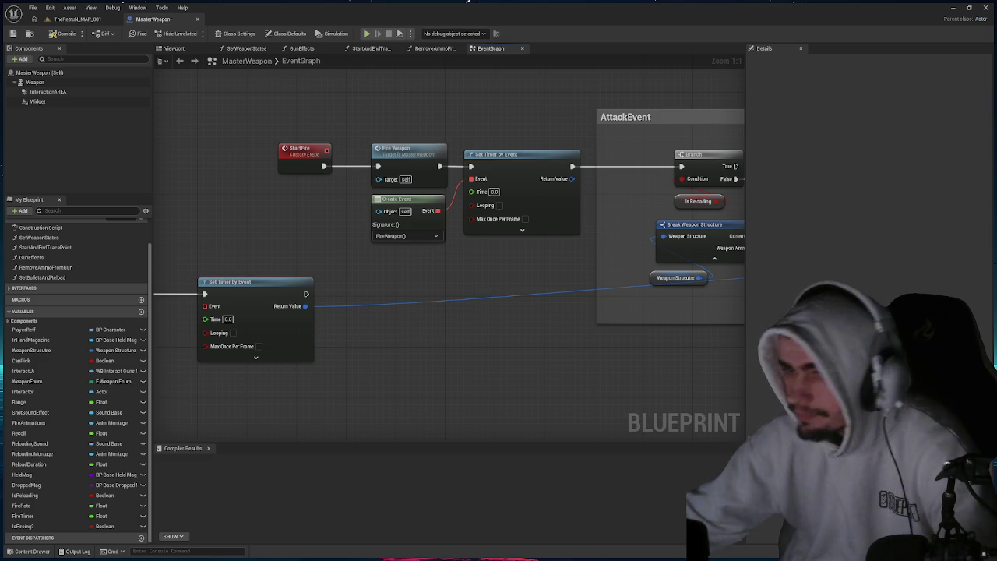
Tick Looping on the Set Timer by Event so it repeats.
{"action": "left_click", "coordinate": [499, 205]}
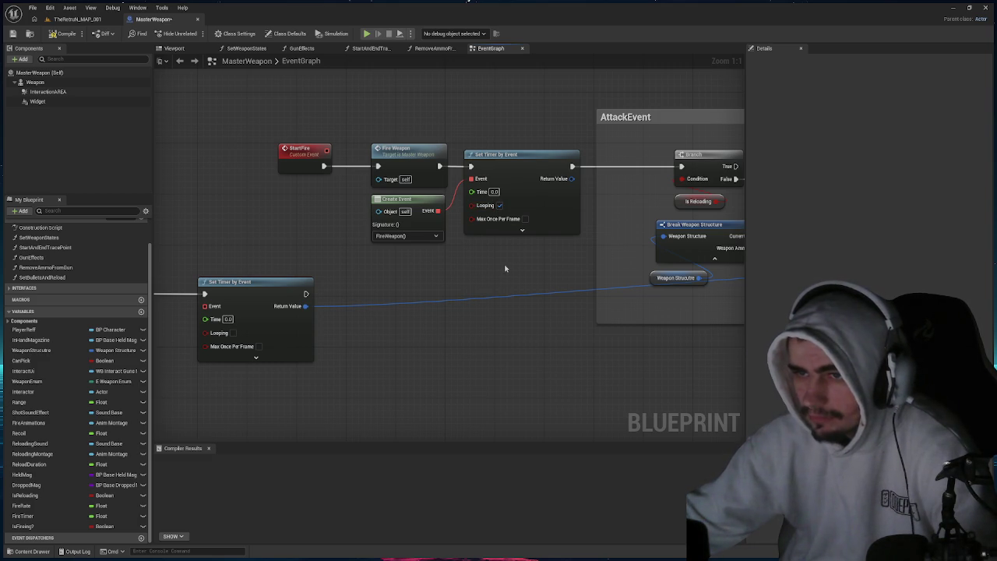
{"action": "left_click_drag", "start_coordinate": [505, 268], "coordinate": [625, 255]}
{"action": "mouse_move", "coordinate": [626, 255]}
{"action": "left_mouse_down"}
{"action": "mouse_move", "coordinate": [256, 247]}
{"action": "mouse_move", "coordinate": [345, 234]}
{"action": "mouse_move", "coordinate": [225, 239]}
{"action": "left_mouse_up"}
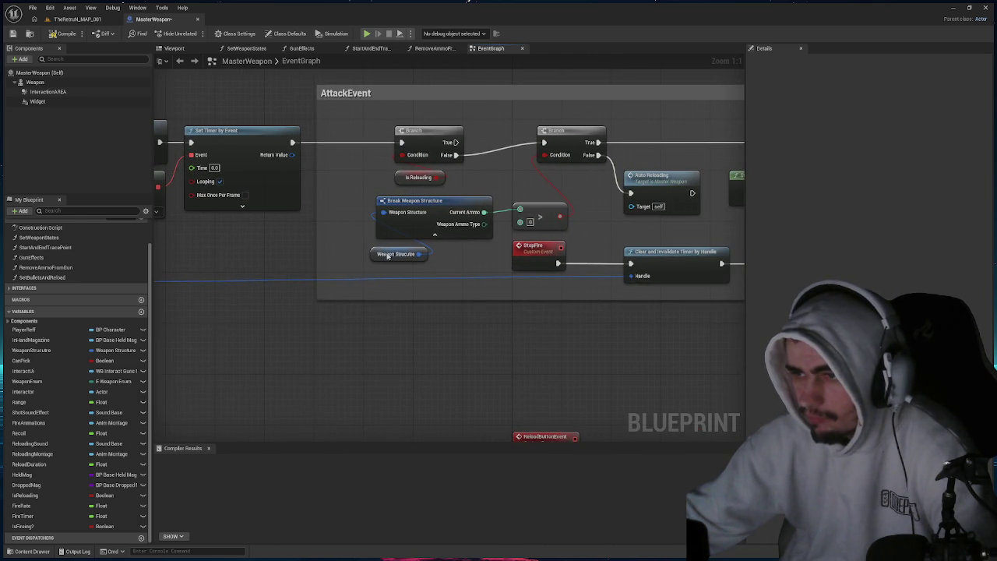
Connect the timer handle to the Clear and Invalidate Timer node through a tidied reroute point.
{"action": "left_click", "coordinate": [641, 274]}
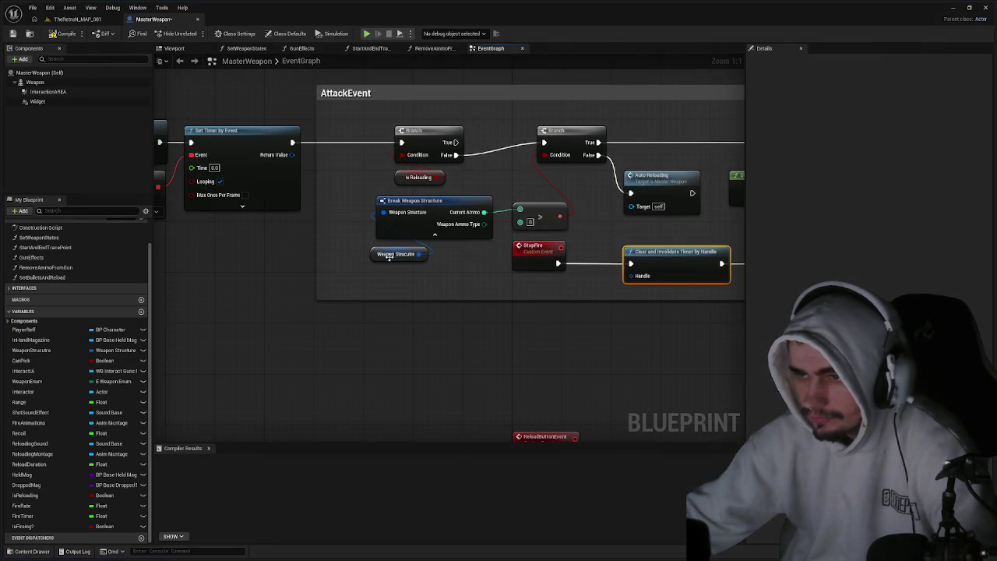
{"action": "mouse_move", "coordinate": [292, 154]}
{"action": "left_mouse_down"}
{"action": "mouse_move", "coordinate": [299, 223]}
{"action": "mouse_move", "coordinate": [631, 265]}
{"action": "mouse_move", "coordinate": [640, 277]}
{"action": "left_mouse_up"}
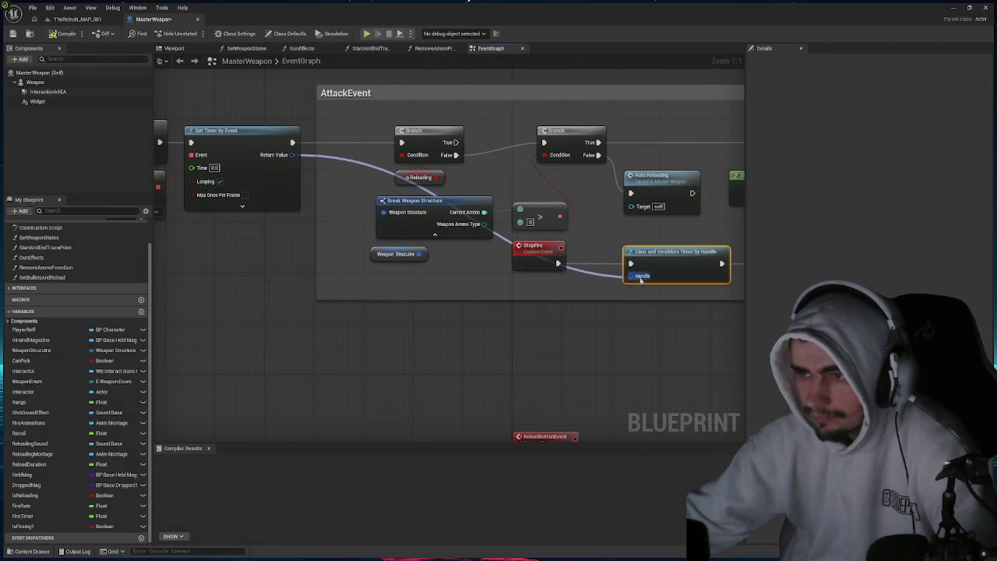
{"action": "double_click", "coordinate": [356, 161]}
{"action": "mouse_move", "coordinate": [356, 161]}
{"action": "left_mouse_down"}
{"action": "mouse_move", "coordinate": [367, 282]}
{"action": "mouse_move", "coordinate": [391, 282]}
{"action": "left_mouse_up"}
{"action": "left_click", "coordinate": [316, 223]}
Extend the AttackEvent comment to enclose StartFire and place Set Timer beside FireWeapon.
{"action": "mouse_move", "coordinate": [316, 223]}
{"action": "left_mouse_down"}
{"action": "mouse_move", "coordinate": [482, 252]}
{"action": "mouse_move", "coordinate": [156, 245]}
{"action": "left_mouse_up"}
{"action": "mouse_move", "coordinate": [187, 233]}
{"action": "left_mouse_down"}
{"action": "mouse_move", "coordinate": [347, 222]}
{"action": "mouse_move", "coordinate": [525, 242]}
{"action": "left_mouse_up"}
{"action": "left_click_drag", "start_coordinate": [473, 282], "coordinate": [227, 256]}
Compile the MasterWeapon blueprint and review the FireWeapon event and timer node.
{"action": "left_click", "coordinate": [62, 34]}
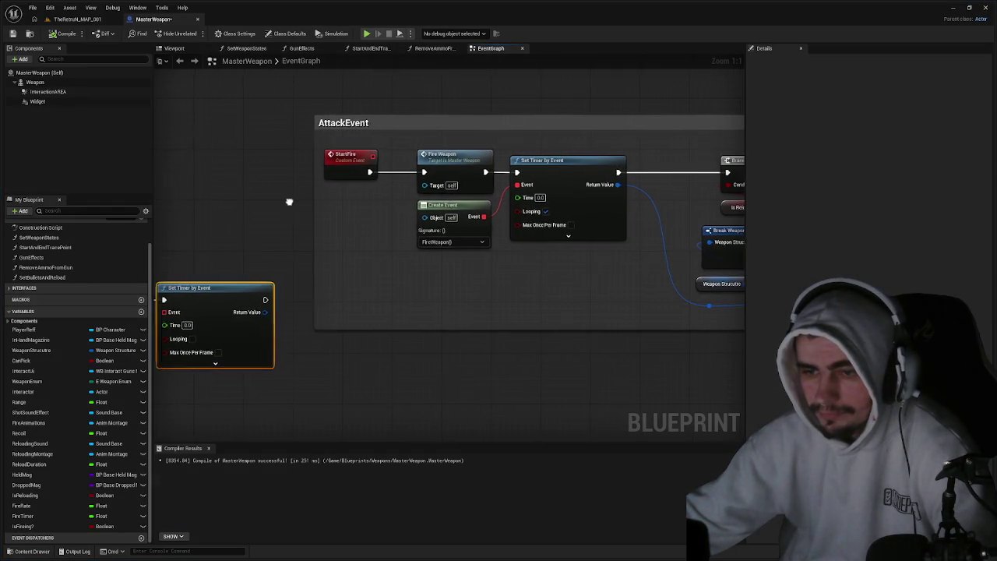
{"action": "left_click_drag", "start_coordinate": [287, 201], "coordinate": [240, 205]}
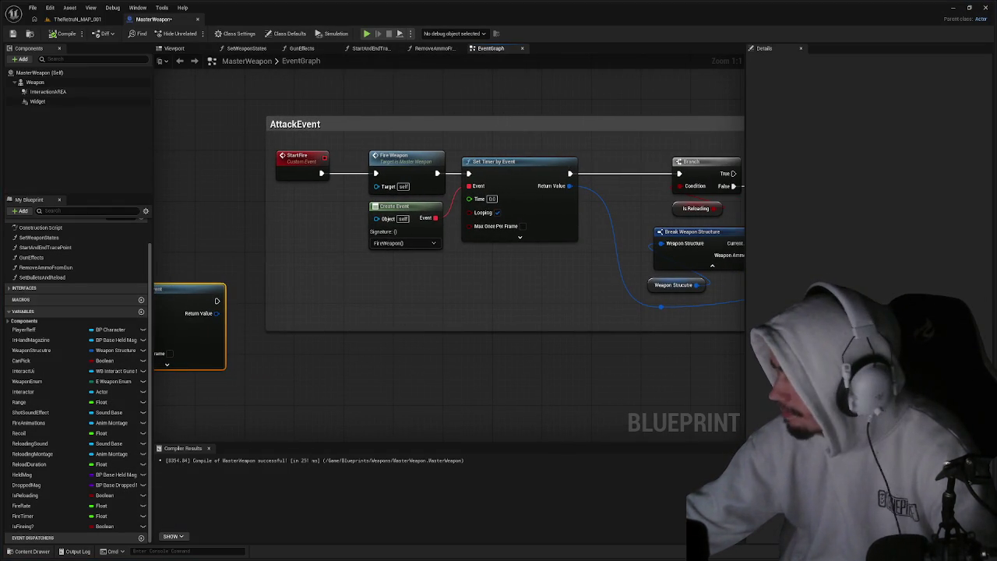
{"action": "mouse_move", "coordinate": [416, 314]}
{"action": "left_mouse_down"}
{"action": "mouse_move", "coordinate": [647, 345]}
{"action": "mouse_move", "coordinate": [579, 361]}
{"action": "mouse_move", "coordinate": [489, 287]}
{"action": "mouse_move", "coordinate": [454, 279]}
{"action": "mouse_move", "coordinate": [241, 168]}
{"action": "left_mouse_up"}
{"action": "scroll", "coordinate": [648, 345], "scroll_direction": "down", "scroll_amount": 1}
{"action": "key", "text": "ctrl+z"}
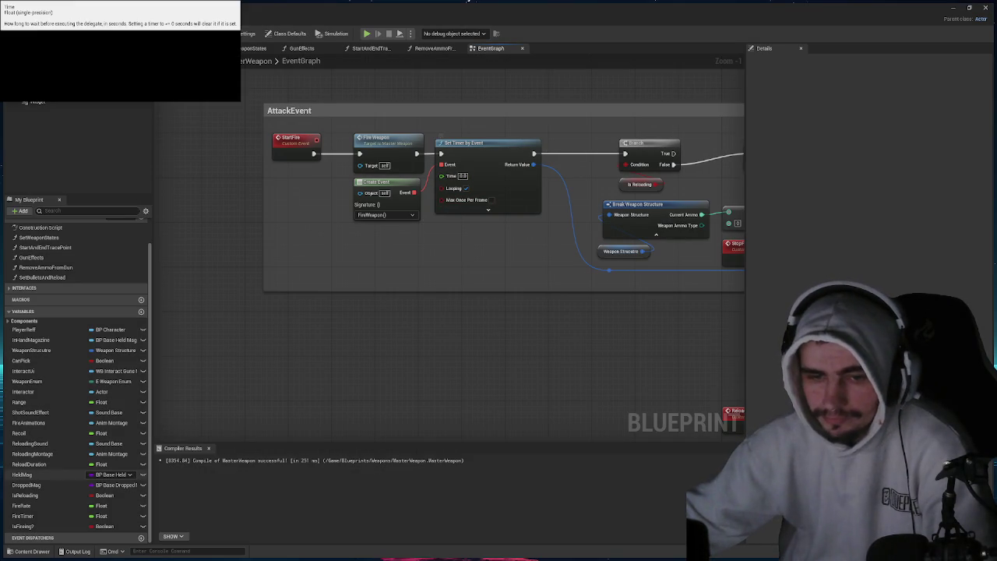
Plug the FireTimer variable into the Set Timer by Event's Time pin.
{"action": "mouse_move", "coordinate": [101, 515]}
{"action": "left_mouse_down"}
{"action": "mouse_move", "coordinate": [442, 176]}
{"action": "mouse_move", "coordinate": [425, 155]}
{"action": "mouse_move", "coordinate": [446, 131]}
{"action": "left_mouse_up"}
{"action": "left_click", "coordinate": [457, 86]}
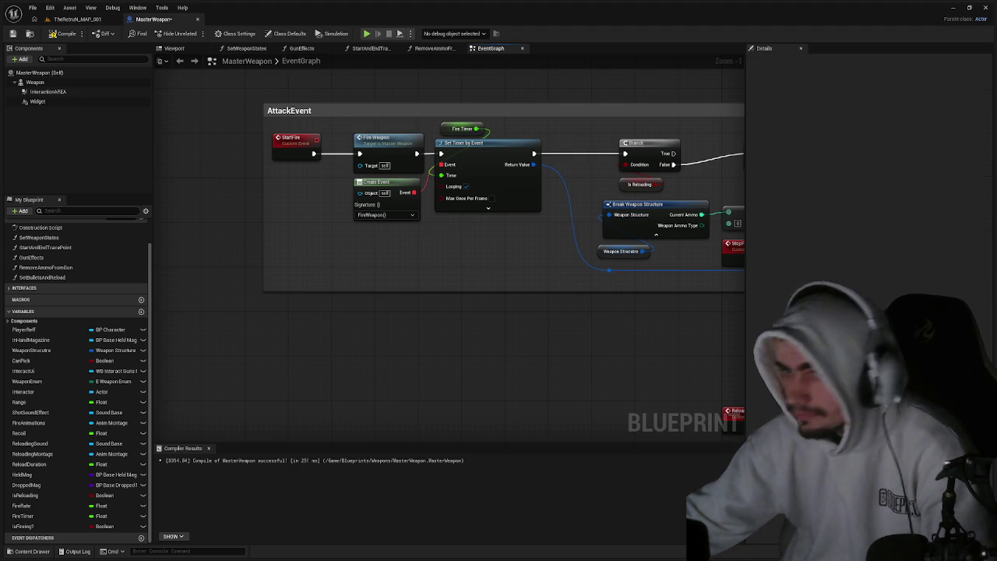
{"action": "left_click", "coordinate": [37, 517]}
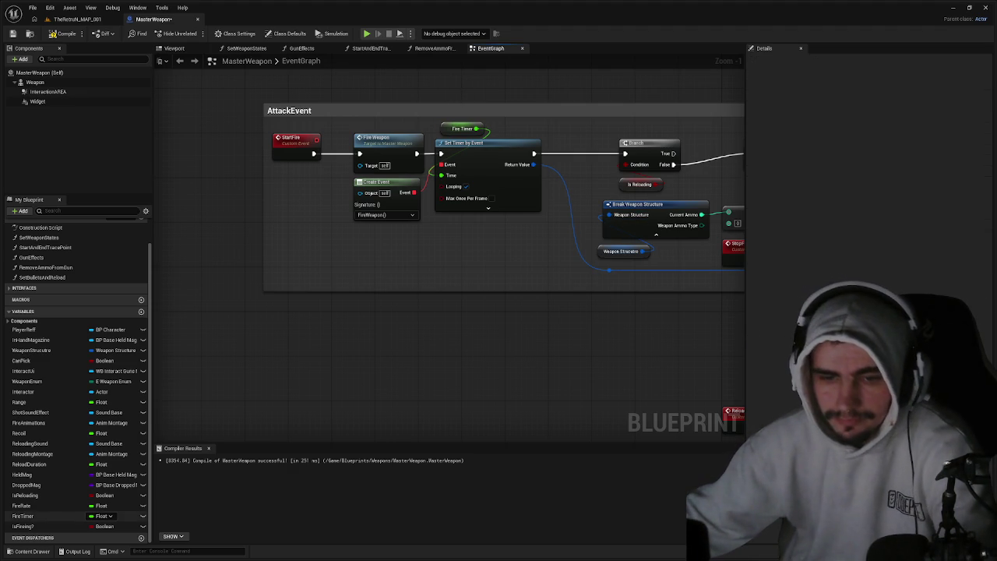
Rename the FireTimer variable to FireTimerHandle and save the MasterWeapon blueprint.
{"action": "left_click", "coordinate": [39, 519]}
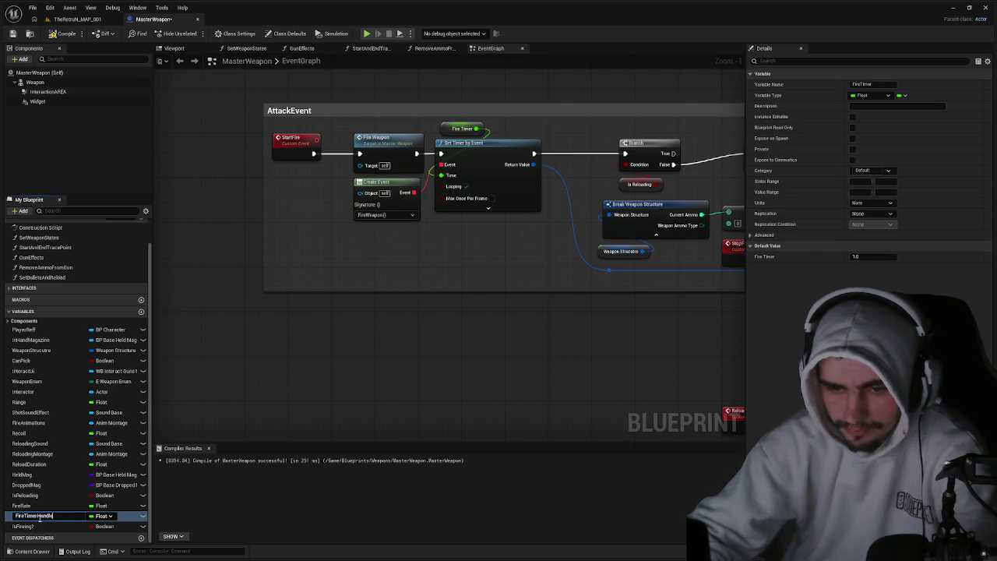
{"action": "key", "text": "Return"}
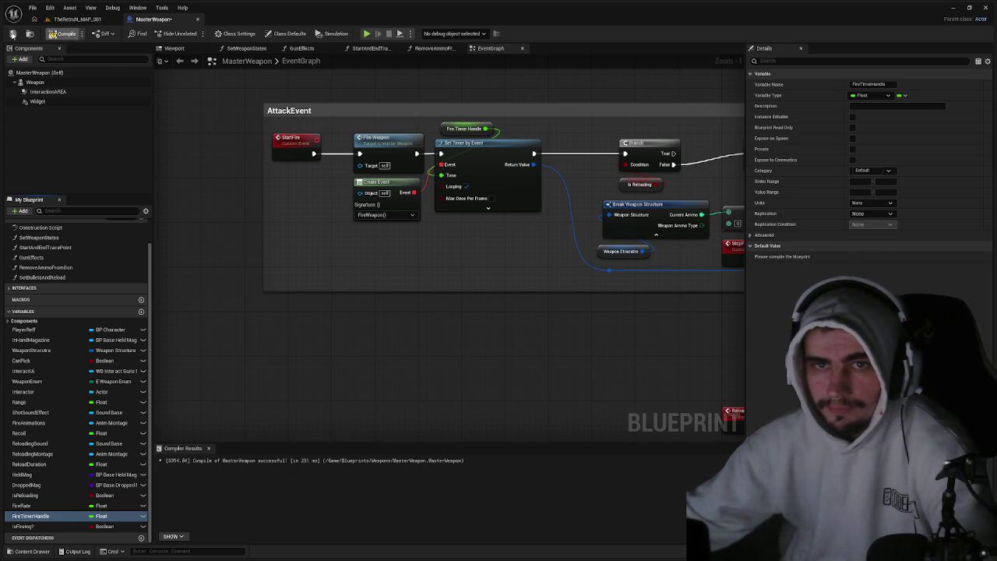
{"action": "left_click", "coordinate": [11, 35]}
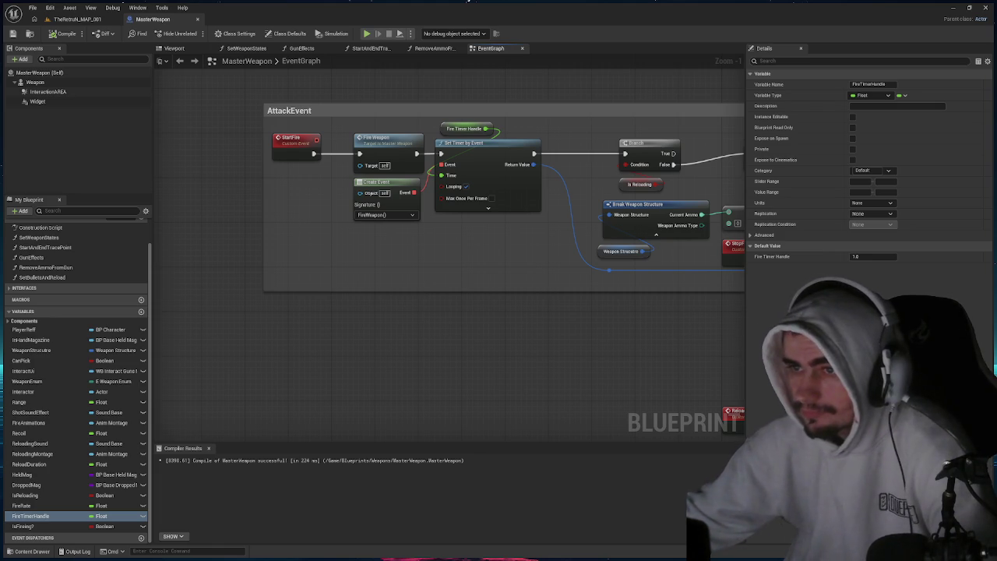
{"action": "left_click", "coordinate": [460, 129]}
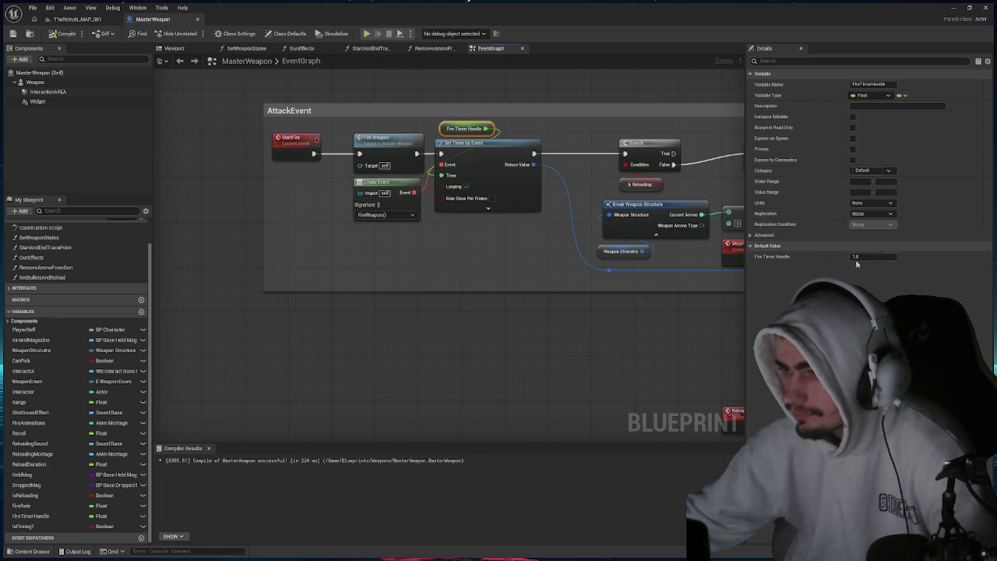
{"action": "left_click", "coordinate": [76, 19]}
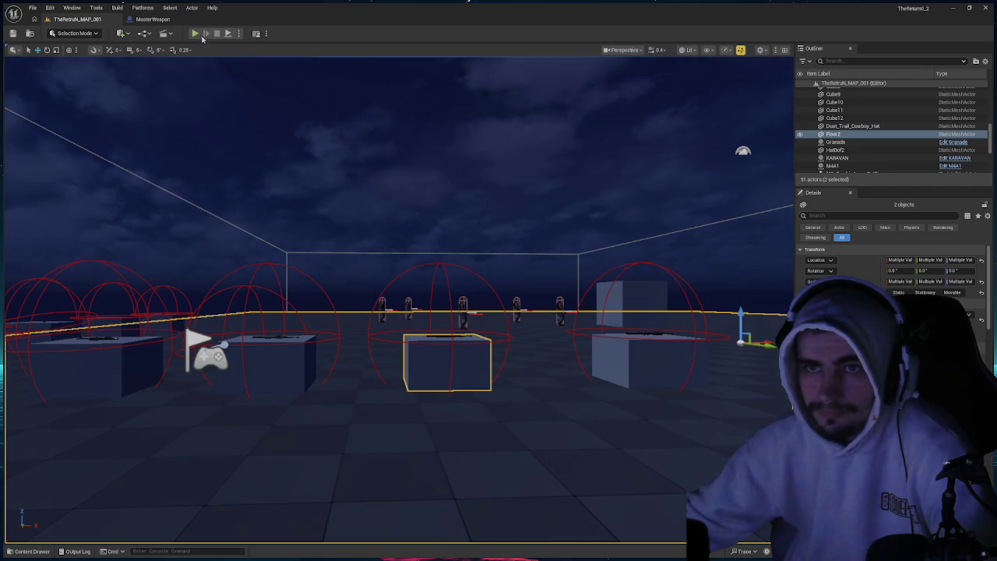
{"action": "left_click", "coordinate": [201, 34]}
{"action": "key", "text": "e"}
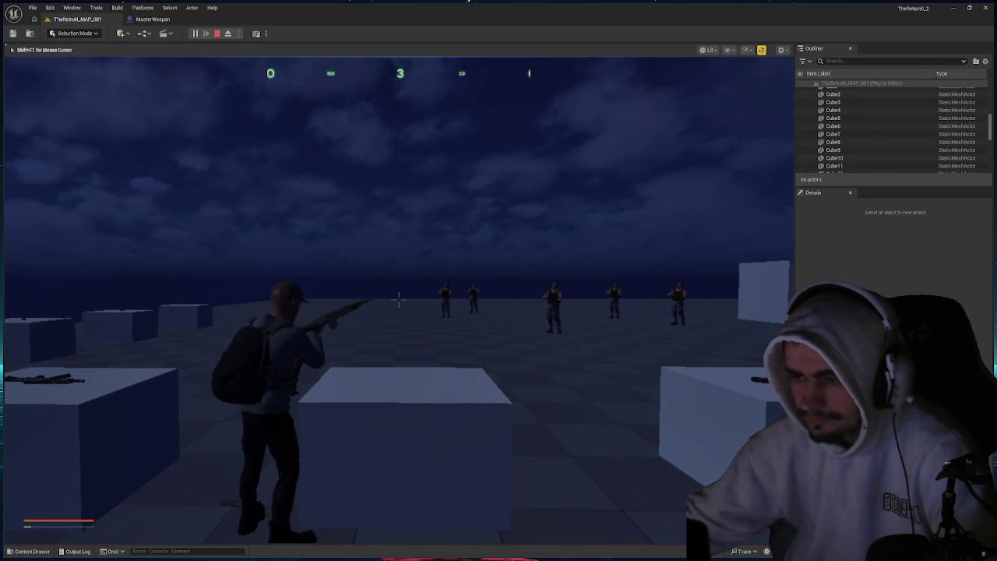
{"action": "key", "text": "Escape"}
{"action": "left_click", "coordinate": [153, 19]}
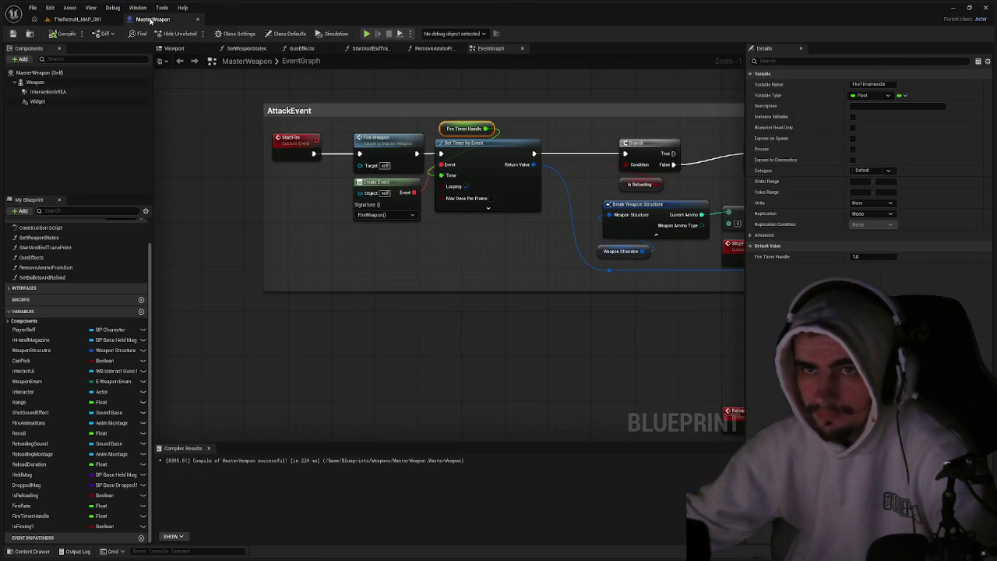
Add a Branch after the FireWeapon event, shifting Set Timer right for room.
{"action": "left_click", "coordinate": [447, 222]}
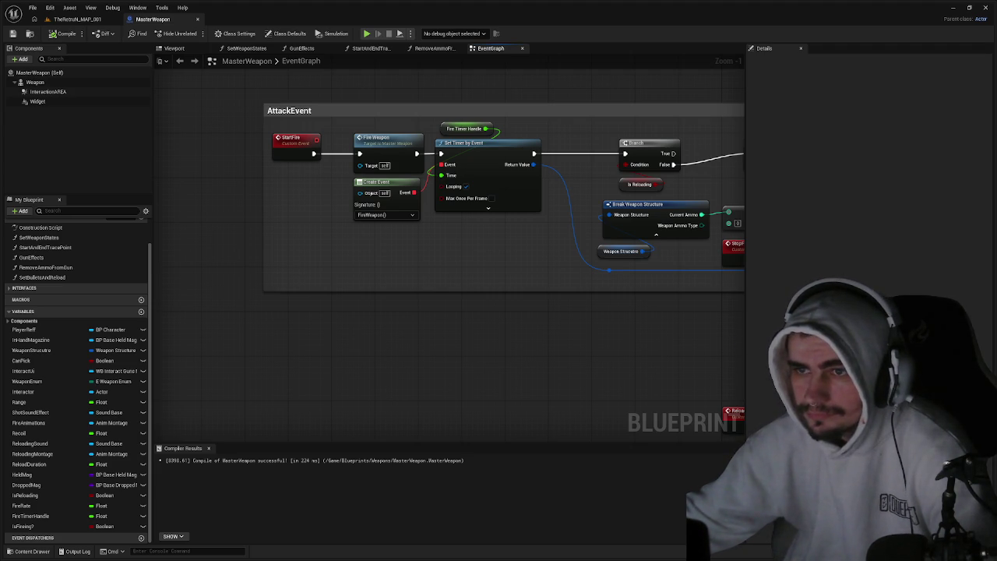
{"action": "mouse_move", "coordinate": [324, 250]}
{"action": "left_mouse_down"}
{"action": "mouse_move", "coordinate": [921, 241]}
{"action": "mouse_move", "coordinate": [343, 256]}
{"action": "left_mouse_up"}
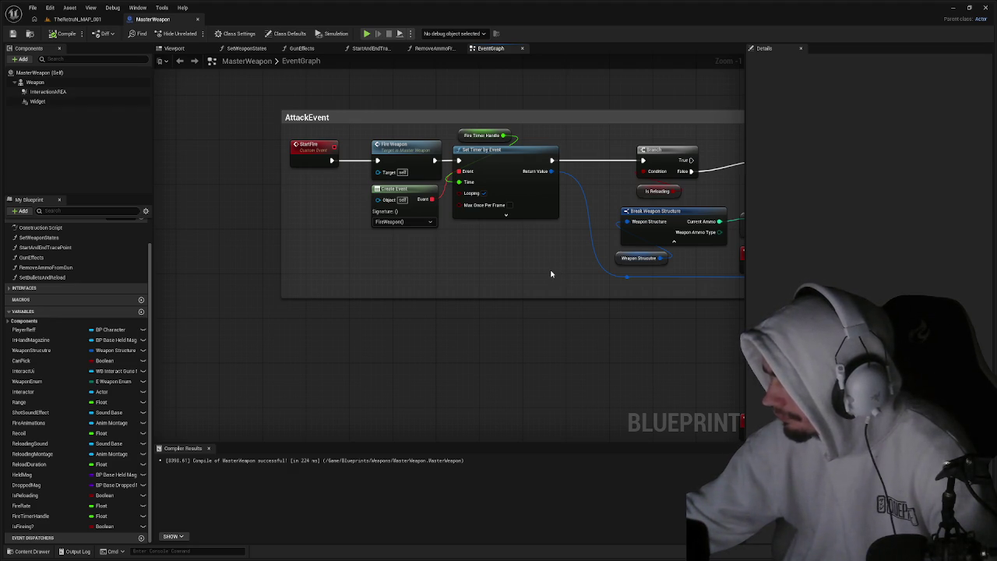
{"action": "left_click_drag", "start_coordinate": [370, 247], "coordinate": [709, 249]}
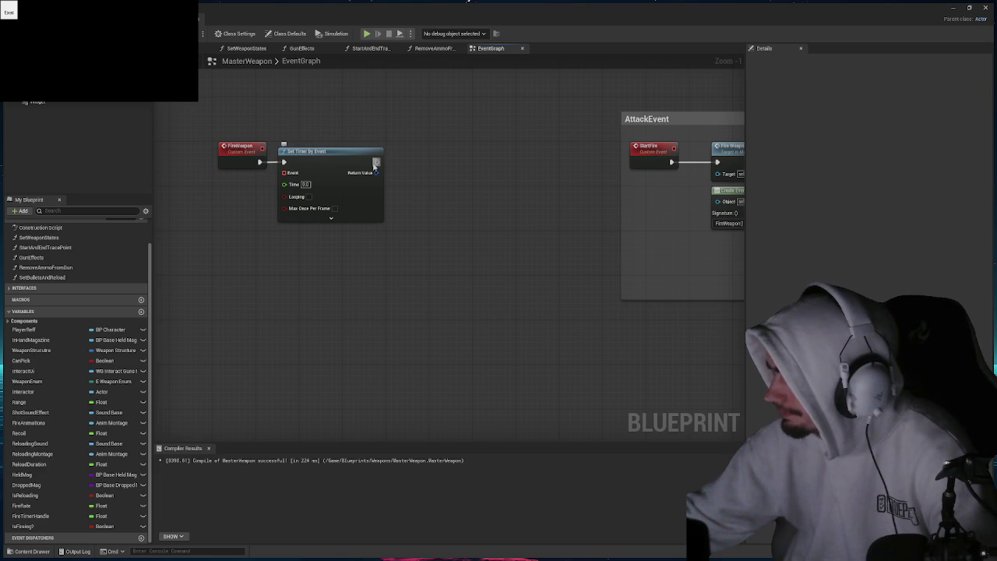
{"action": "left_click_drag", "start_coordinate": [318, 159], "coordinate": [453, 158]}
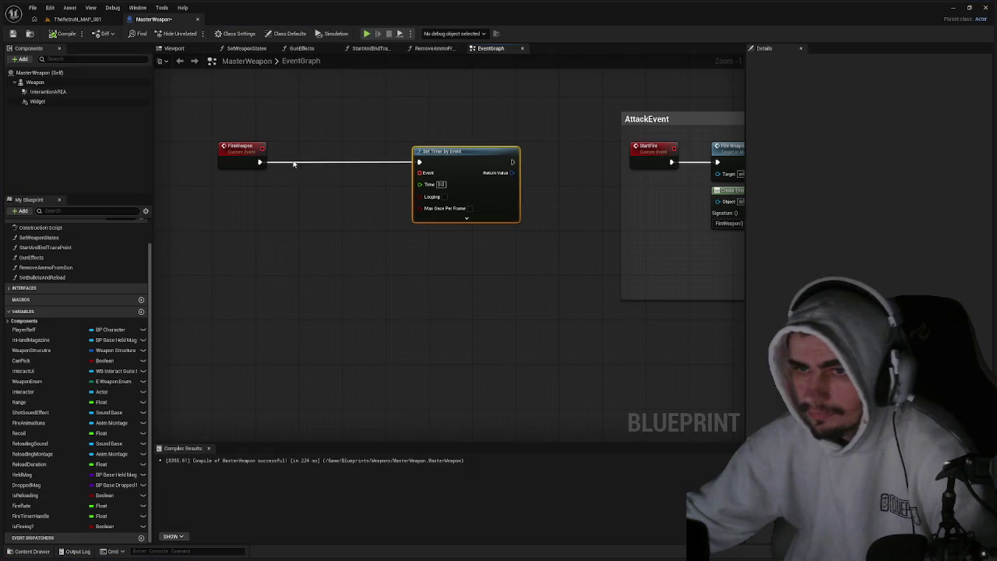
{"action": "key", "text": "b"}
{"action": "left_click", "coordinate": [296, 162]}
{"action": "mouse_move", "coordinate": [260, 162]}
{"action": "left_mouse_down"}
{"action": "mouse_move", "coordinate": [300, 174]}
{"action": "mouse_move", "coordinate": [322, 158]}
{"action": "mouse_move", "coordinate": [259, 211]}
{"action": "left_mouse_up"}
Drive the Branch Condition with IsReloading and route its False output into a second Branch.
{"action": "type", "text": "is rea"}
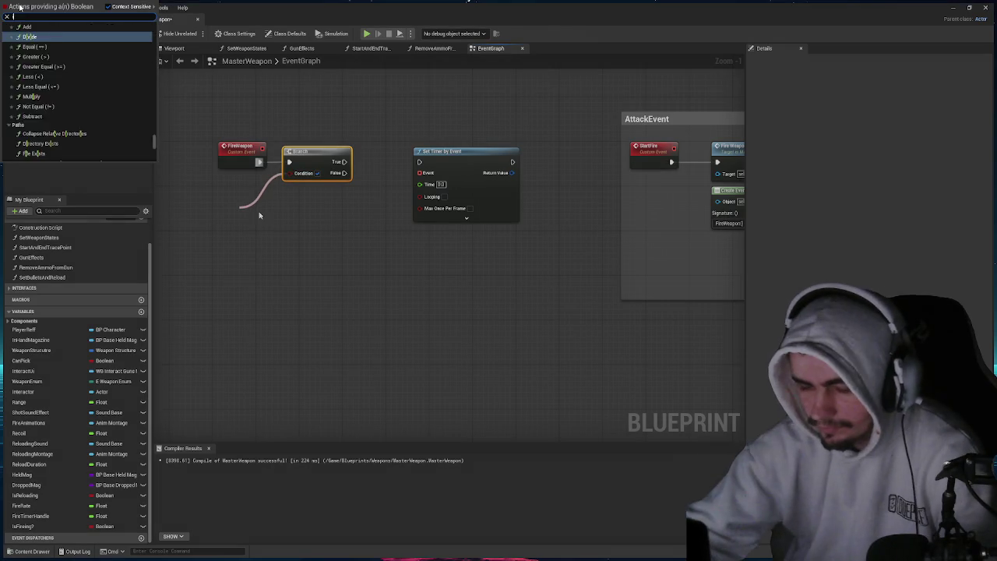
{"action": "key", "text": "BackSpace"}
{"action": "key", "text": "BackSpace"}
{"action": "key", "text": "BackSpace"}
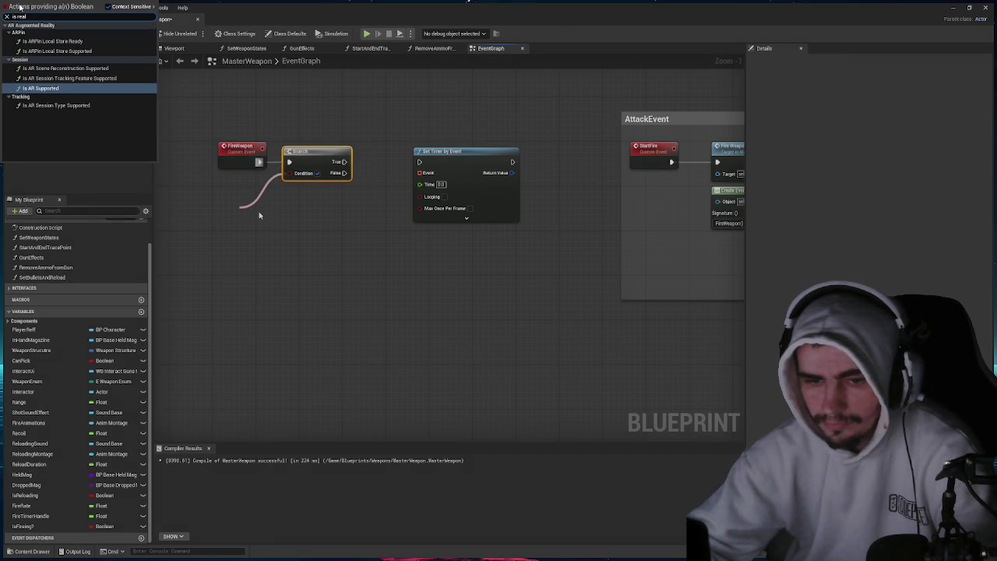
{"action": "left_click", "coordinate": [25, 495]}
{"action": "left_click_drag", "start_coordinate": [287, 180], "coordinate": [268, 182]}
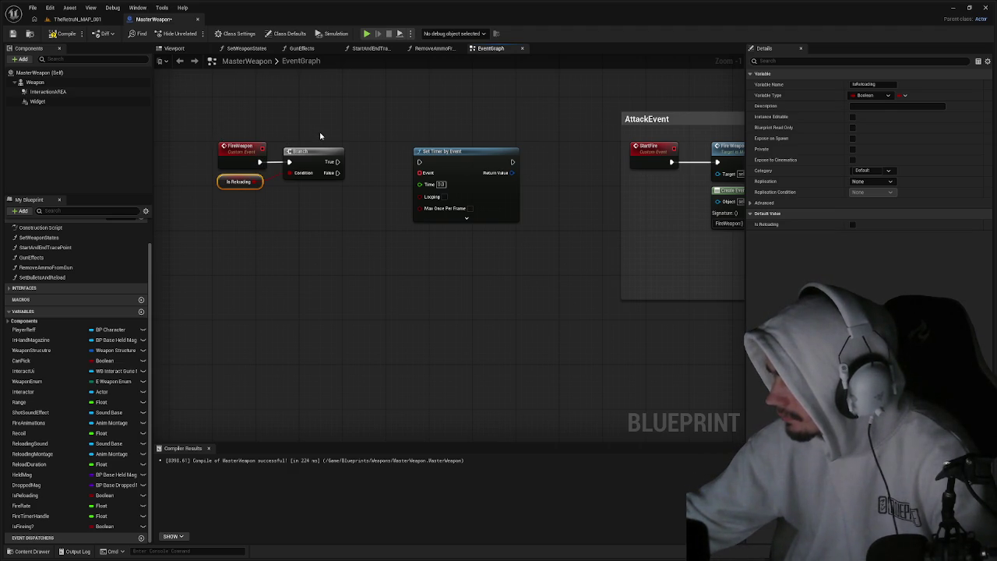
{"action": "left_click_drag", "start_coordinate": [444, 150], "coordinate": [514, 150]}
{"action": "left_click", "coordinate": [446, 151]}
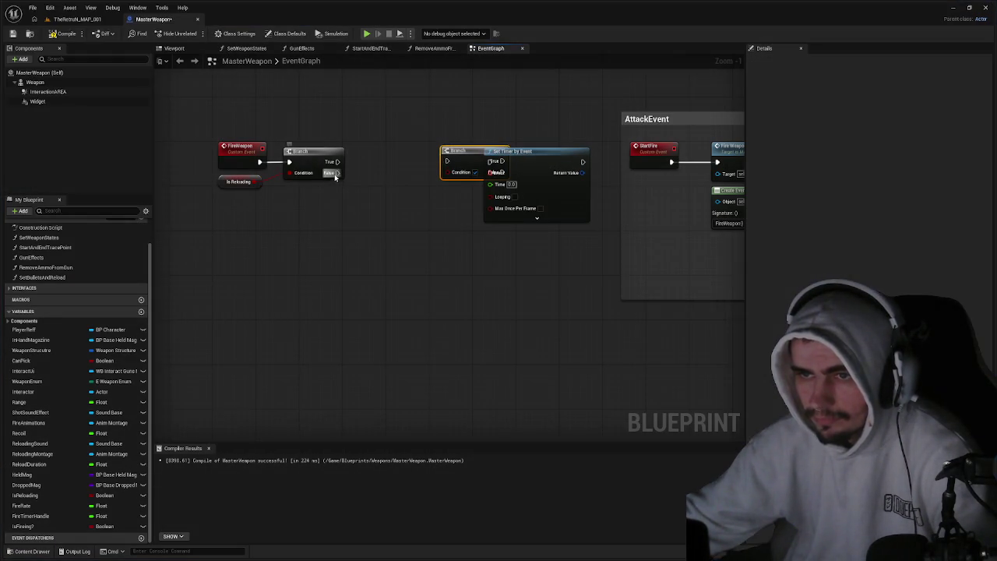
{"action": "mouse_move", "coordinate": [337, 172]}
{"action": "left_mouse_down"}
{"action": "mouse_move", "coordinate": [449, 160]}
{"action": "mouse_move", "coordinate": [413, 161]}
{"action": "left_mouse_up"}
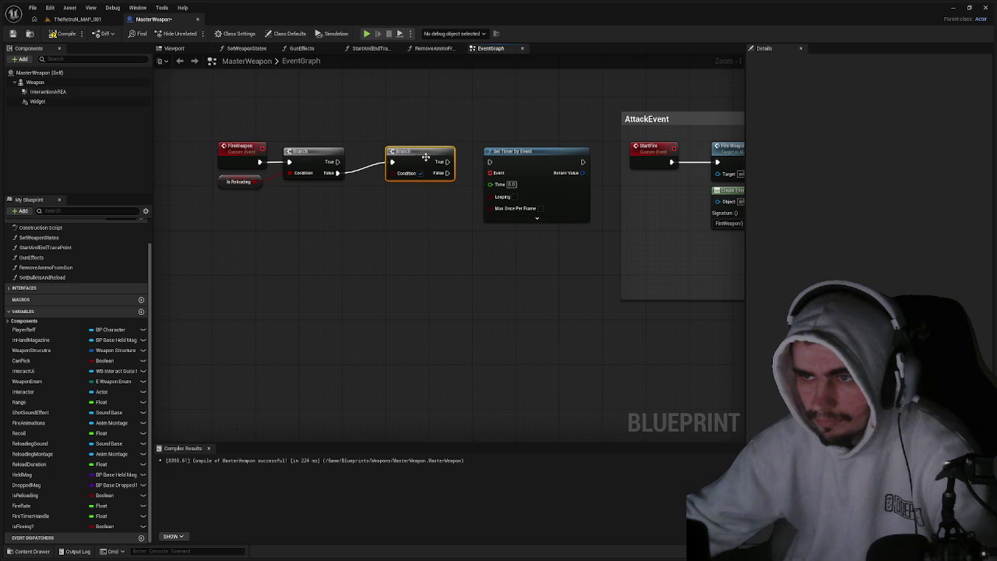
{"action": "scroll", "coordinate": [426, 157], "scroll_direction": "down", "scroll_amount": 3}
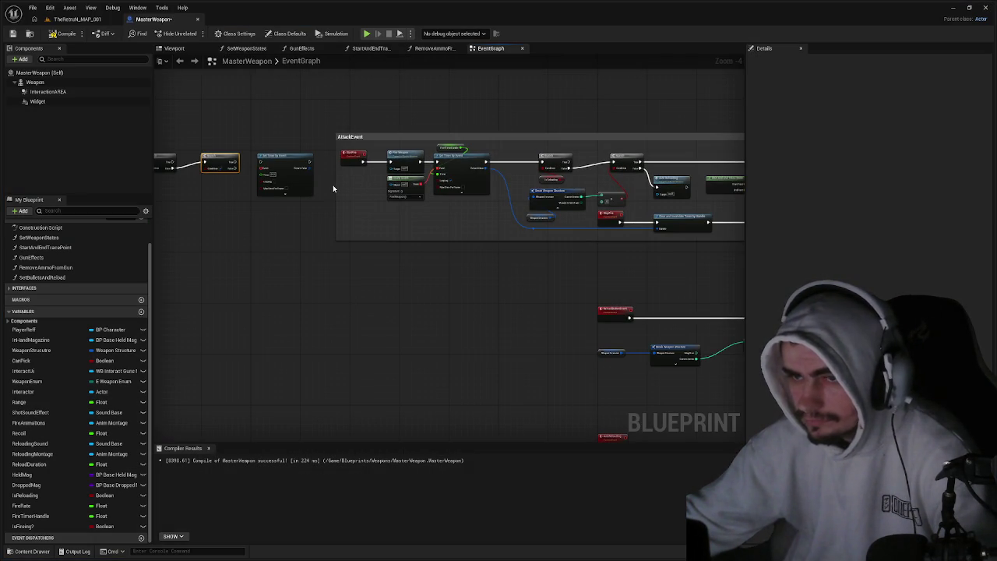
Connect the second Branch's True output to Set Timer by Event.
{"action": "left_click_drag", "start_coordinate": [333, 184], "coordinate": [364, 180]}
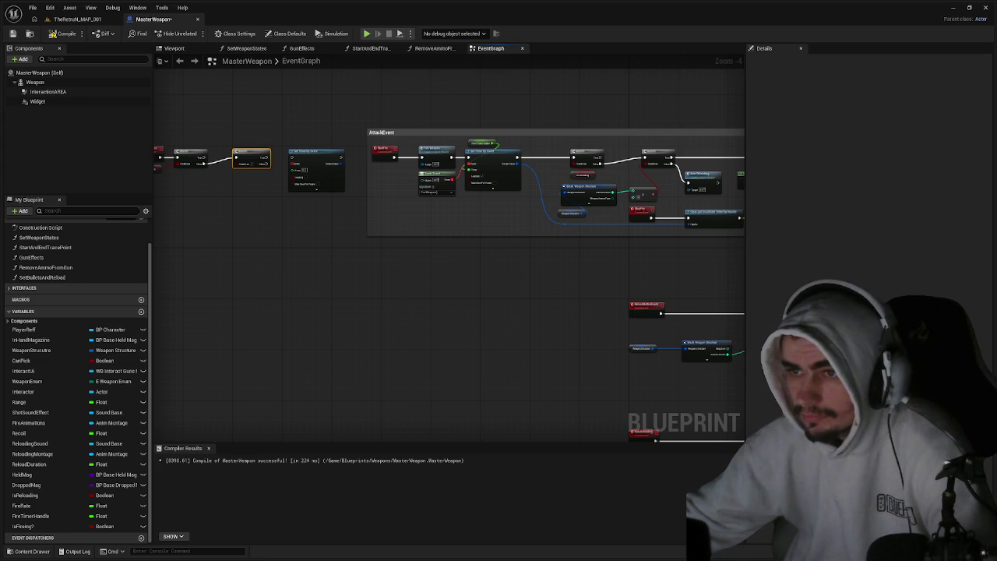
{"action": "scroll", "coordinate": [462, 136], "scroll_direction": "up", "scroll_amount": 3}
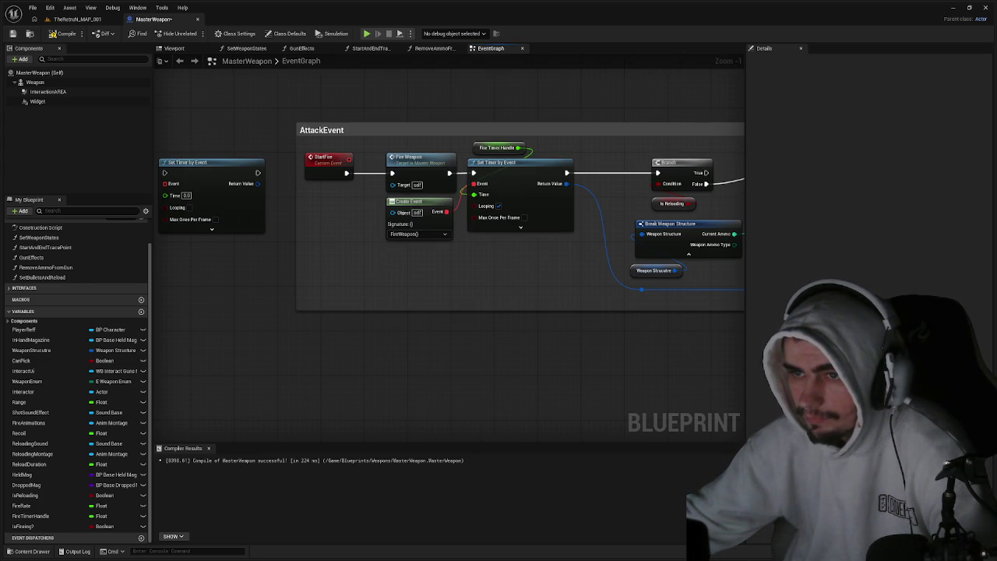
{"action": "left_click_drag", "start_coordinate": [351, 143], "coordinate": [662, 149]}
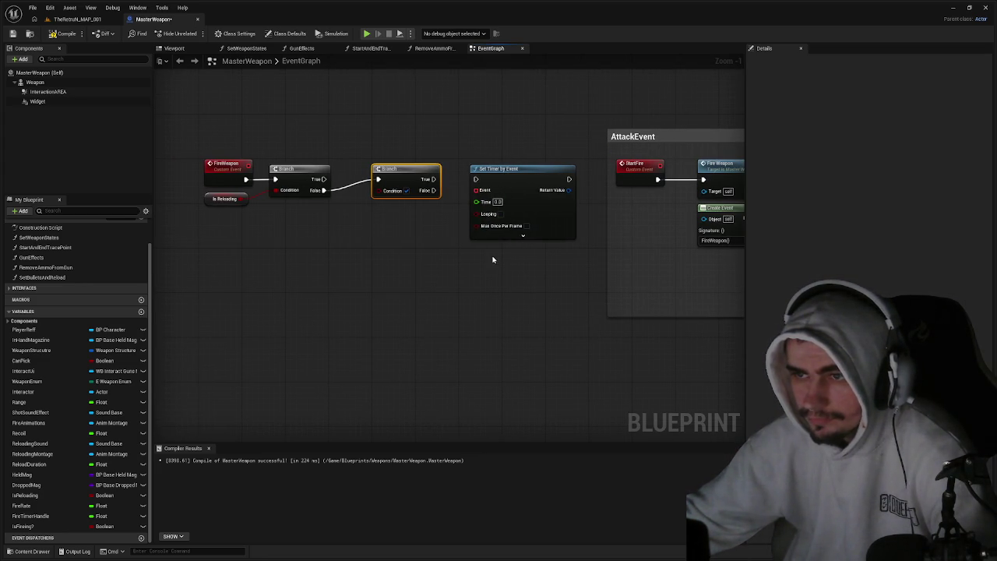
{"action": "left_click_drag", "start_coordinate": [499, 250], "coordinate": [474, 254]}
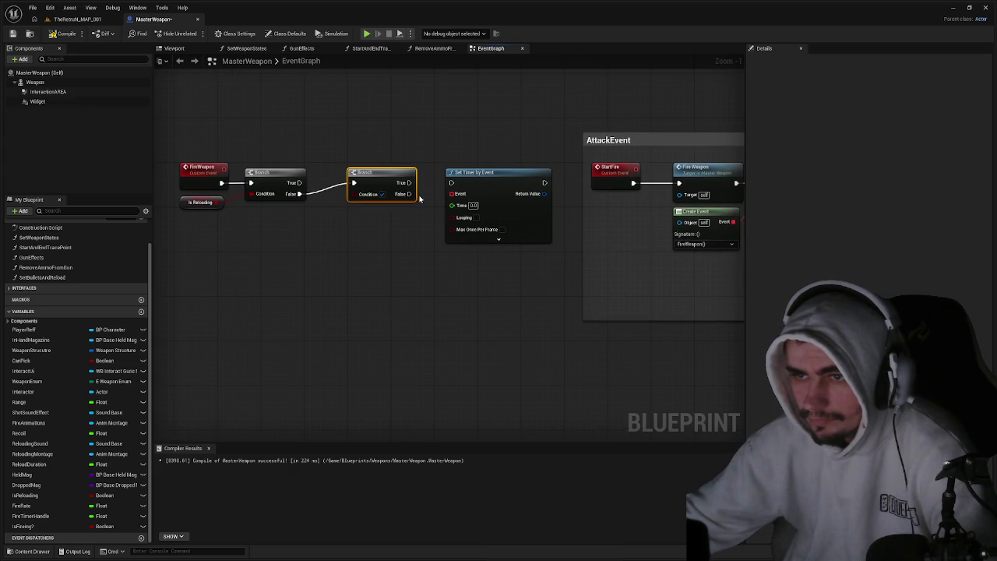
{"action": "left_click_drag", "start_coordinate": [409, 182], "coordinate": [458, 184]}
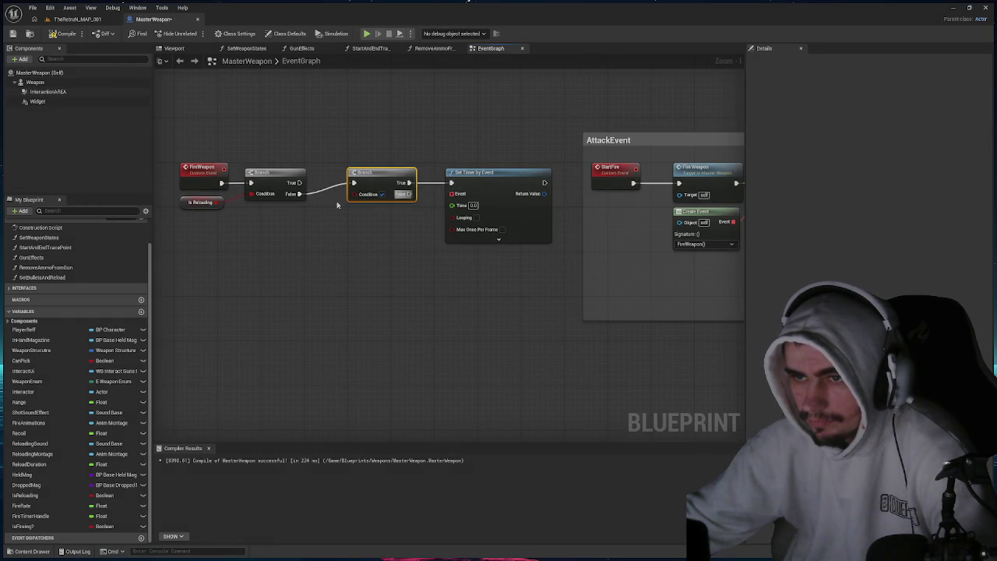
Reposition the FireWeapon, Branch and Set Timer nodes into a compact chain.
{"action": "left_click_drag", "start_coordinate": [335, 198], "coordinate": [423, 203]}
{"action": "left_click_drag", "start_coordinate": [595, 316], "coordinate": [283, 148]}
{"action": "scroll", "coordinate": [312, 203], "scroll_direction": "down", "scroll_amount": 4}
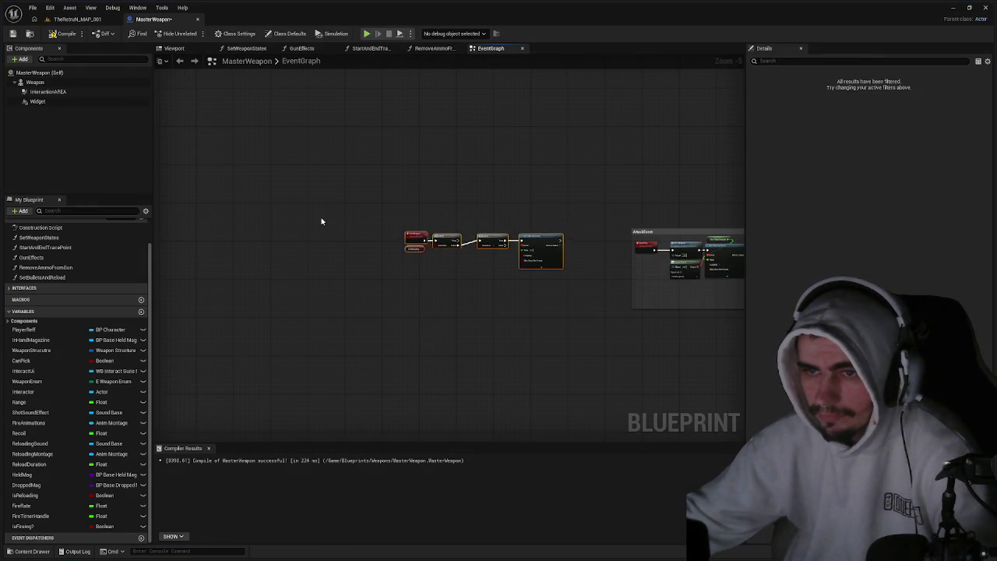
{"action": "left_click_drag", "start_coordinate": [416, 239], "coordinate": [279, 210]}
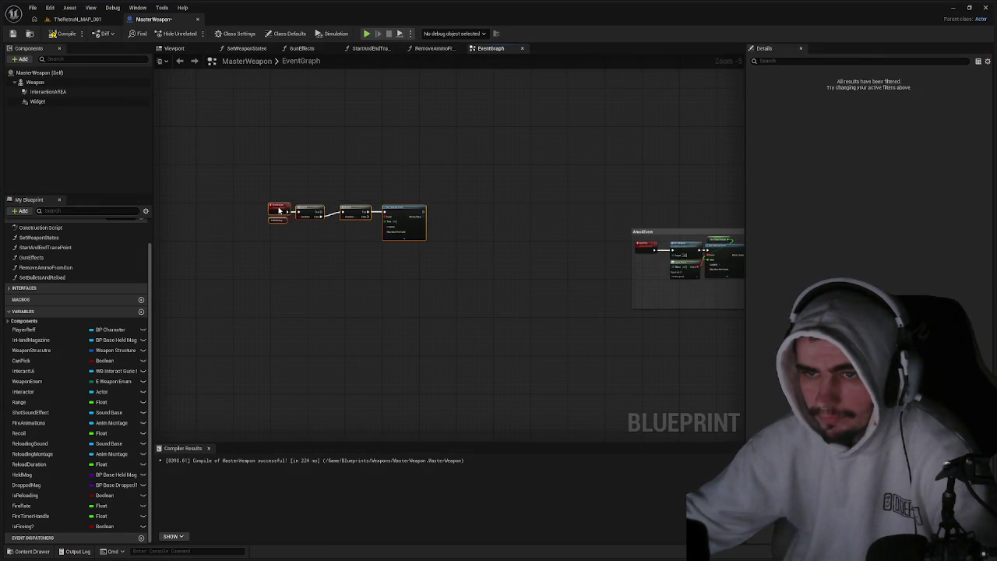
{"action": "scroll", "coordinate": [283, 222], "scroll_direction": "up", "scroll_amount": 4}
{"action": "left_click", "coordinate": [373, 231]}
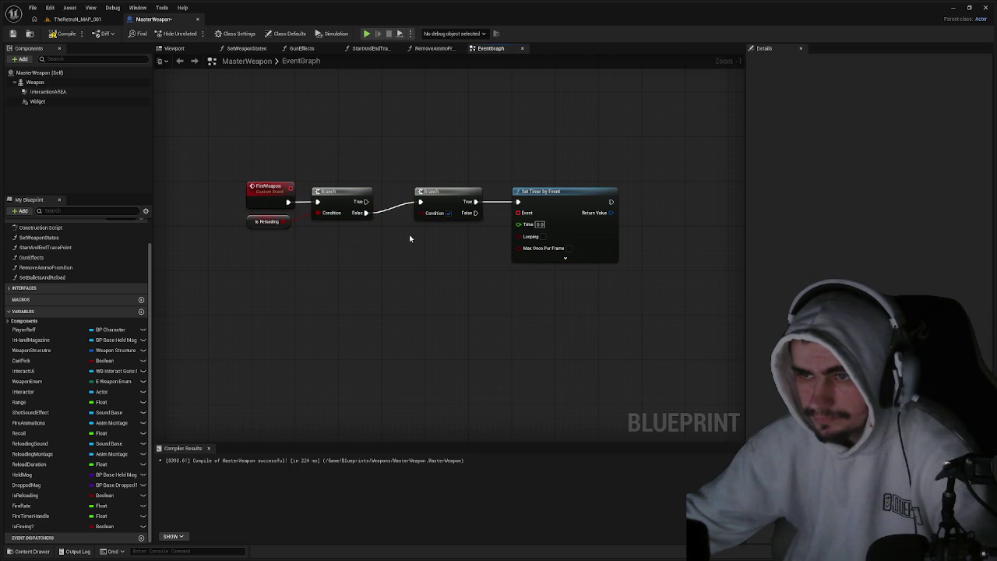
{"action": "left_click_drag", "start_coordinate": [409, 238], "coordinate": [323, 237]}
{"action": "left_click_drag", "start_coordinate": [471, 266], "coordinate": [352, 188]}
{"action": "left_click_drag", "start_coordinate": [430, 195], "coordinate": [436, 190]}
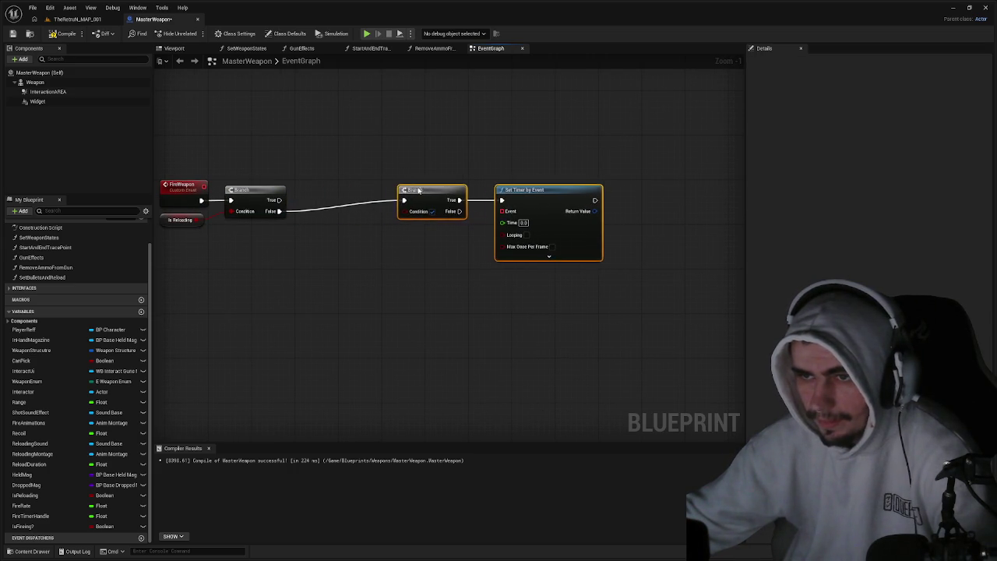
{"action": "scroll", "coordinate": [490, 215], "scroll_direction": "down", "scroll_amount": 5}
{"action": "scroll", "coordinate": [349, 303], "scroll_direction": "up", "scroll_amount": 4}
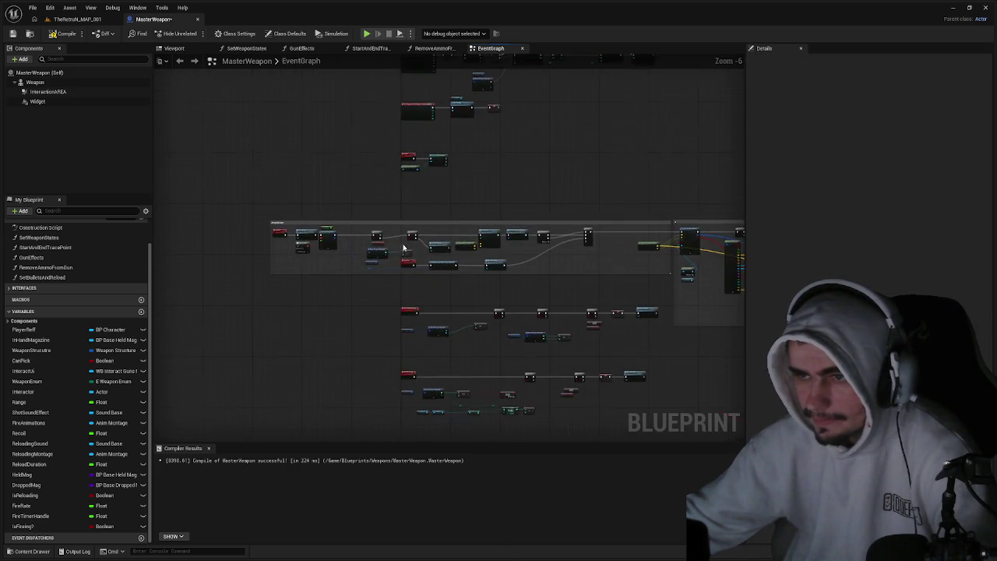
Paste the Weapon Structure Current Ammo > 0 check and wire it to the second Branch Condition.
{"action": "left_click", "coordinate": [350, 304]}
{"action": "left_click", "coordinate": [355, 265], "text": "ctrl"}
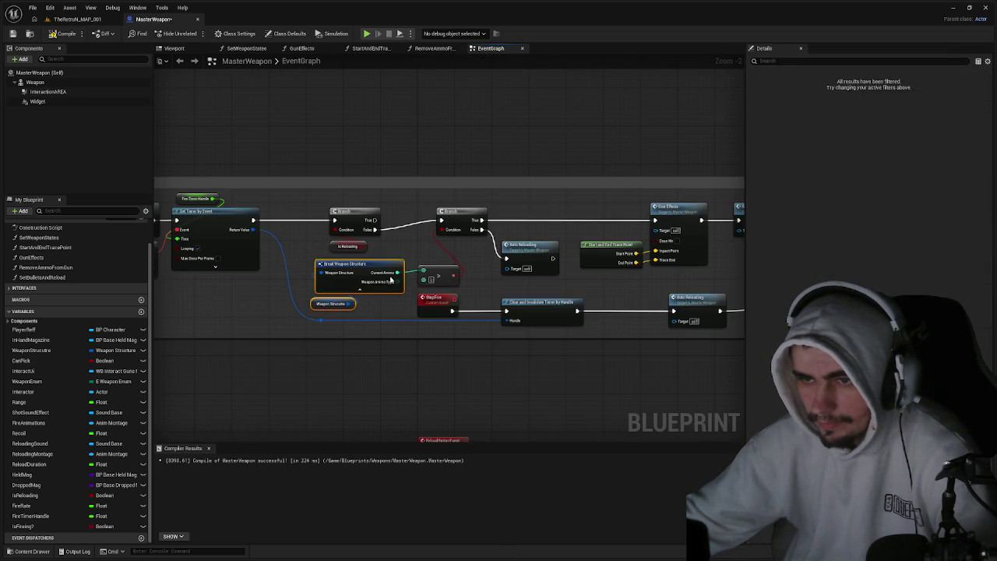
{"action": "left_click", "coordinate": [439, 271], "text": "ctrl"}
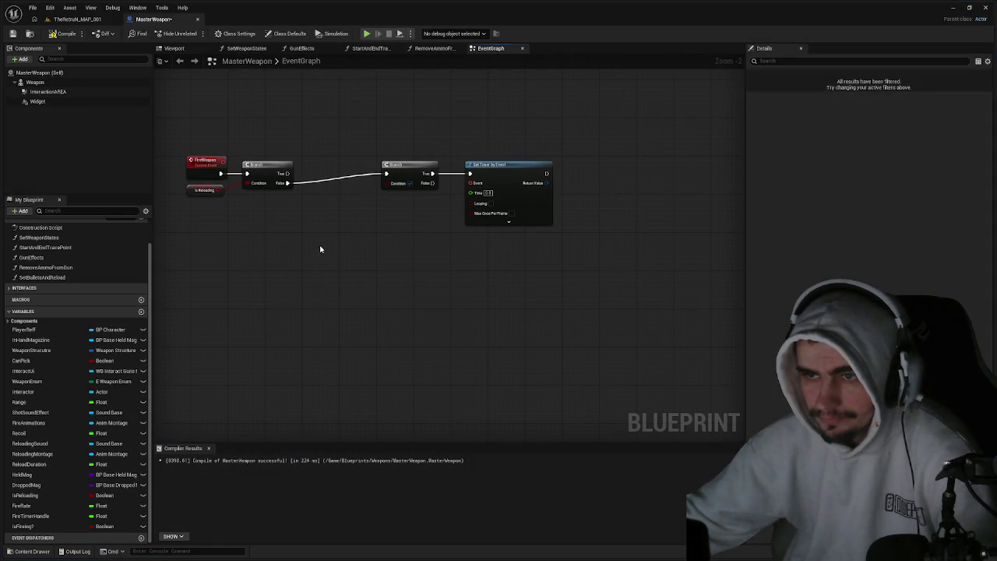
{"action": "key", "text": "ctrl+v"}
{"action": "mouse_move", "coordinate": [421, 243]}
{"action": "left_mouse_down"}
{"action": "mouse_move", "coordinate": [386, 195]}
{"action": "mouse_move", "coordinate": [392, 187]}
{"action": "left_mouse_up"}
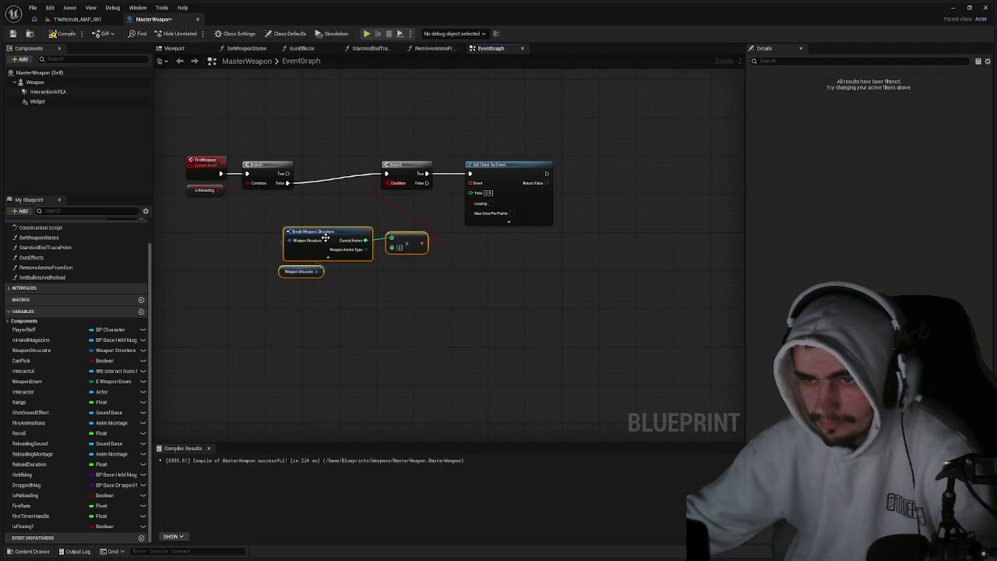
{"action": "left_click_drag", "start_coordinate": [325, 241], "coordinate": [311, 226]}
{"action": "left_click", "coordinate": [376, 278]}
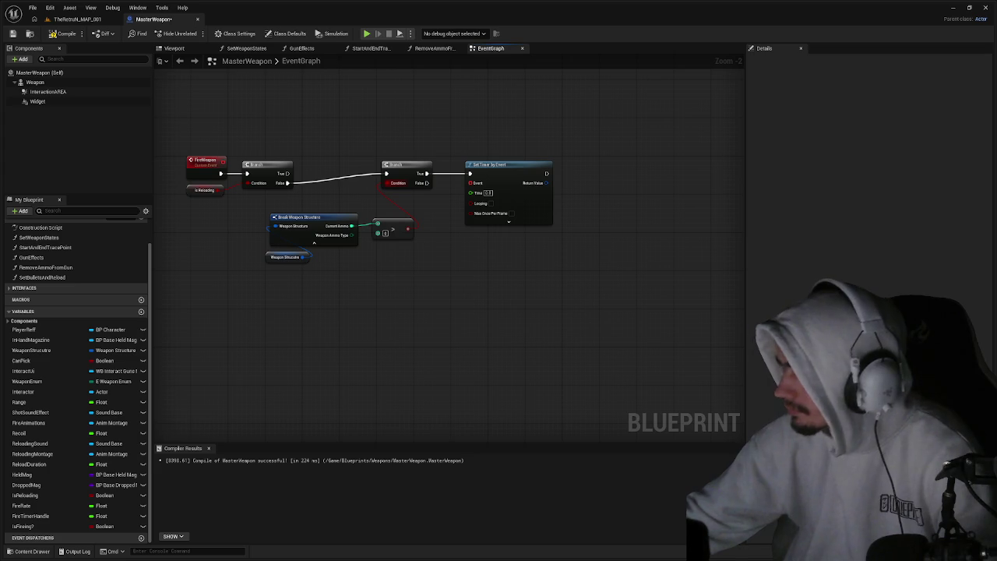
Paste Gun Effects with its Start and End Trace Points after the second Branch's True output.
{"action": "left_click_drag", "start_coordinate": [508, 202], "coordinate": [641, 207]}
{"action": "mouse_move", "coordinate": [672, 283]}
{"action": "left_mouse_down"}
{"action": "mouse_move", "coordinate": [423, 271]}
{"action": "mouse_move", "coordinate": [67, 297]}
{"action": "left_mouse_up"}
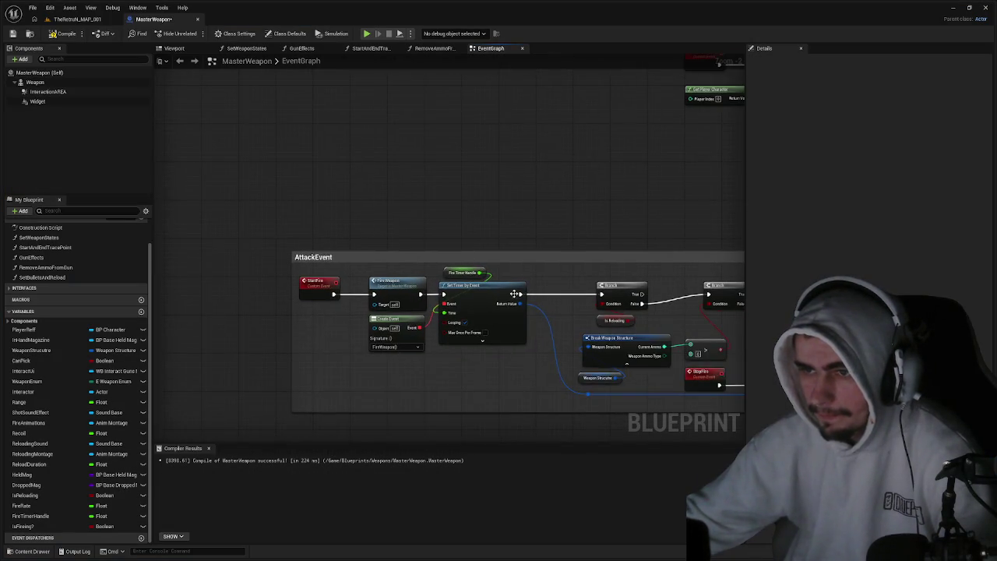
{"action": "left_click_drag", "start_coordinate": [463, 282], "coordinate": [289, 282]}
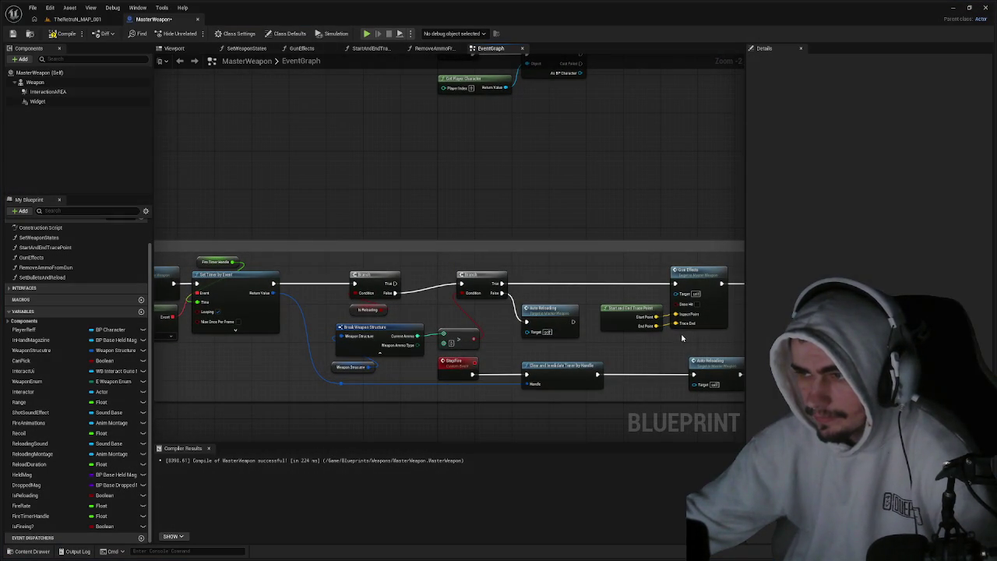
{"action": "left_click_drag", "start_coordinate": [682, 335], "coordinate": [637, 322]}
{"action": "mouse_move", "coordinate": [424, 317]}
{"action": "left_mouse_down"}
{"action": "mouse_move", "coordinate": [43, 219]}
{"action": "mouse_move", "coordinate": [336, 220]}
{"action": "mouse_move", "coordinate": [306, 200]}
{"action": "mouse_move", "coordinate": [281, 201]}
{"action": "left_mouse_up"}
{"action": "key", "text": "ctrl+v"}
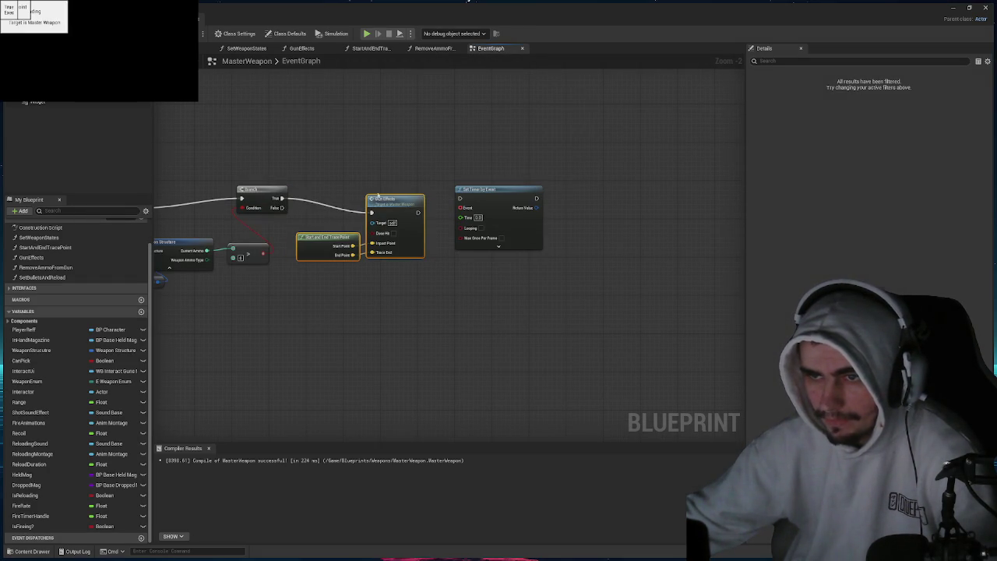
{"action": "mouse_move", "coordinate": [413, 207]}
{"action": "left_mouse_down"}
{"action": "mouse_move", "coordinate": [413, 194]}
{"action": "mouse_move", "coordinate": [459, 199]}
{"action": "left_mouse_up"}
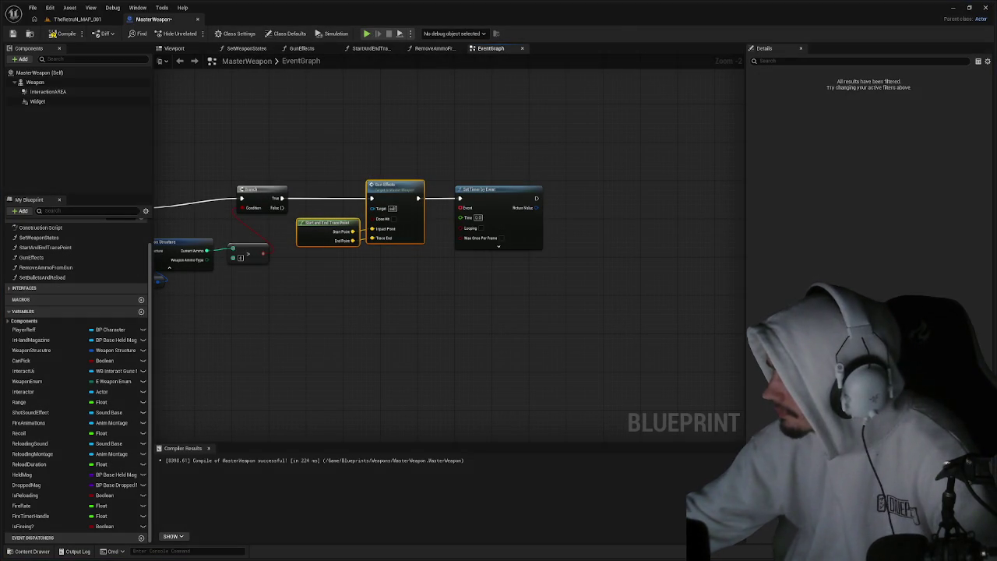
Insert Remove Ammo from Gun between Gun Effects and Set Timer by Event.
{"action": "left_click_drag", "start_coordinate": [500, 197], "coordinate": [619, 198]}
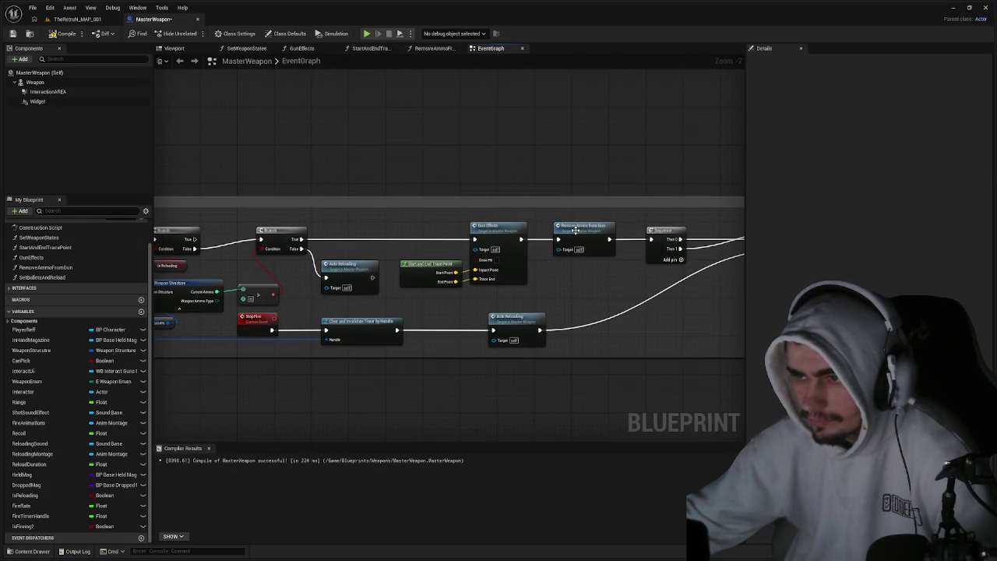
{"action": "left_click", "coordinate": [581, 238]}
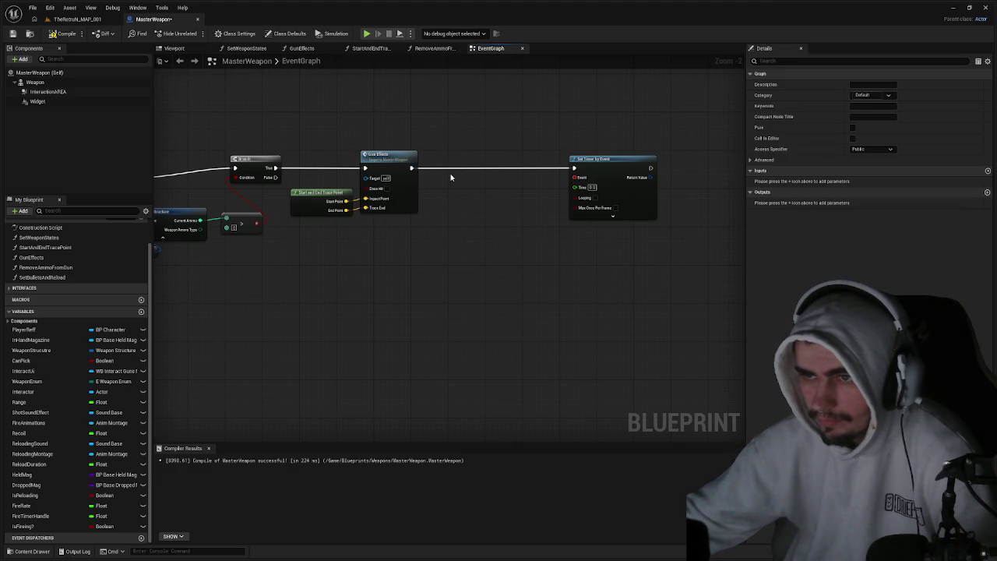
{"action": "right_click", "coordinate": [456, 180]}
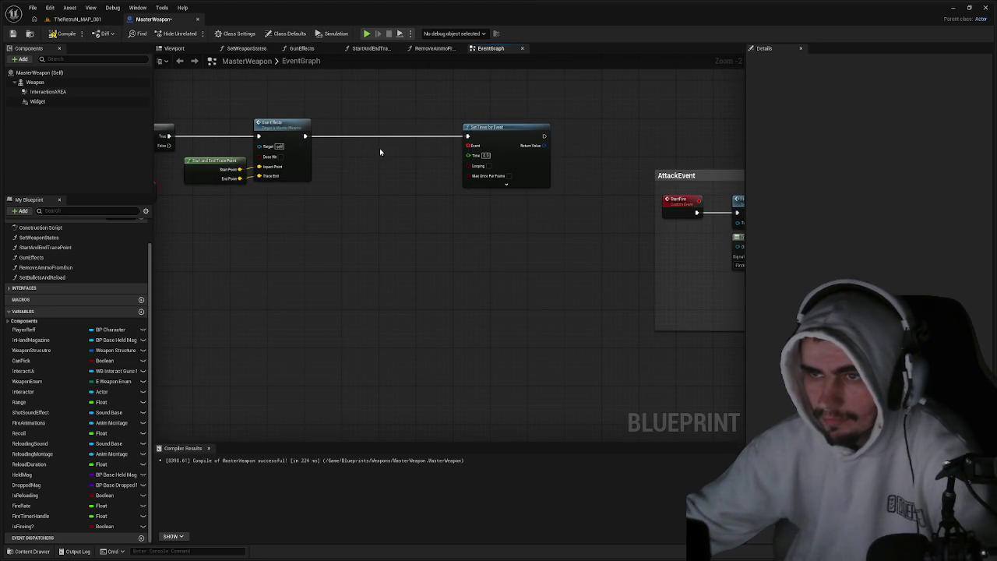
{"action": "mouse_move", "coordinate": [675, 200]}
{"action": "left_mouse_down"}
{"action": "mouse_move", "coordinate": [647, 180]}
{"action": "mouse_move", "coordinate": [237, 183]}
{"action": "mouse_move", "coordinate": [424, 201]}
{"action": "mouse_move", "coordinate": [390, 174]}
{"action": "mouse_move", "coordinate": [332, 163]}
{"action": "left_mouse_up"}
{"action": "mouse_move", "coordinate": [396, 174]}
{"action": "left_mouse_down"}
{"action": "mouse_move", "coordinate": [399, 164]}
{"action": "mouse_move", "coordinate": [494, 163]}
{"action": "left_mouse_up"}
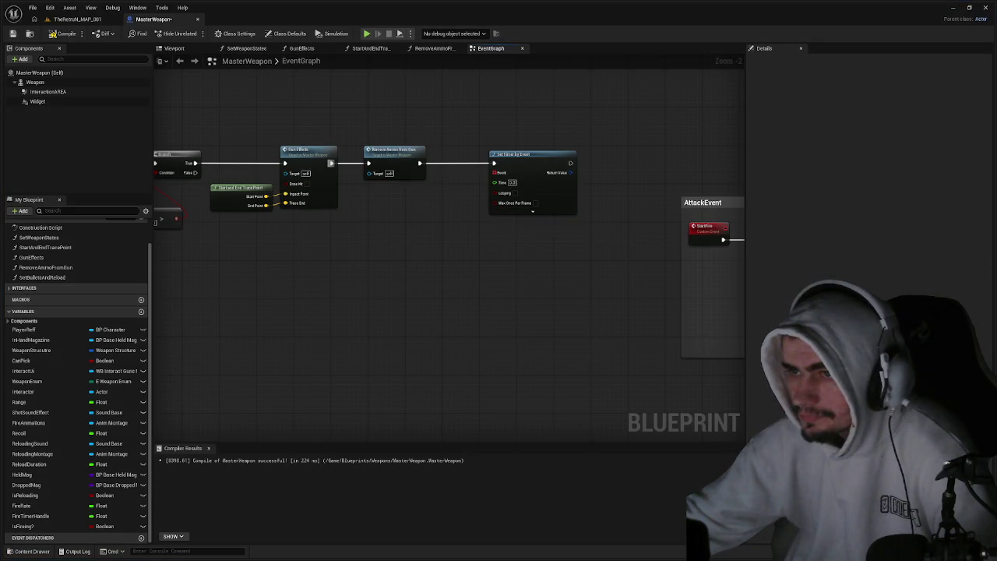
Marquee-select the whole draft chain and delete it.
{"action": "scroll", "coordinate": [592, 225], "scroll_direction": "down", "scroll_amount": 2}
{"action": "mouse_move", "coordinate": [619, 233]}
{"action": "left_mouse_down"}
{"action": "mouse_move", "coordinate": [191, 147]}
{"action": "mouse_move", "coordinate": [205, 141]}
{"action": "left_mouse_up"}
{"action": "key", "text": "Delete"}
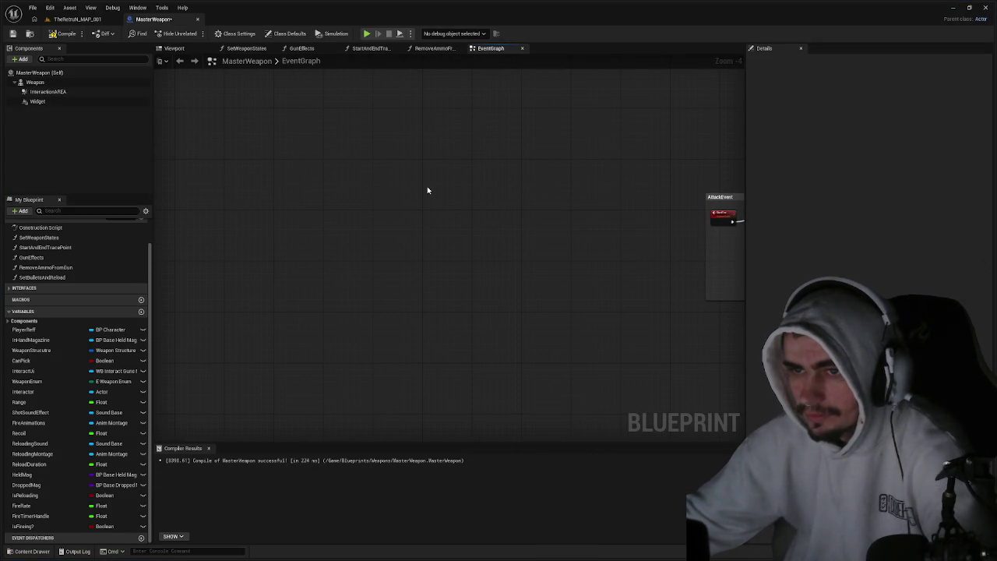
Add a Custom Event named FireWeapon in empty graph space.
{"action": "left_click_drag", "start_coordinate": [550, 223], "coordinate": [481, 230]}
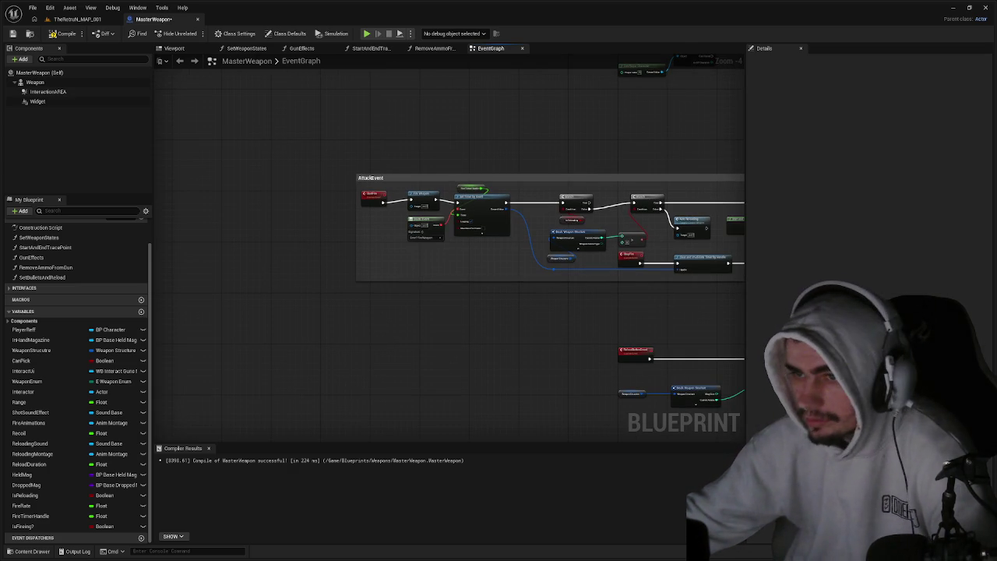
{"action": "left_click_drag", "start_coordinate": [485, 250], "coordinate": [462, 254]}
{"action": "left_click", "coordinate": [351, 201]}
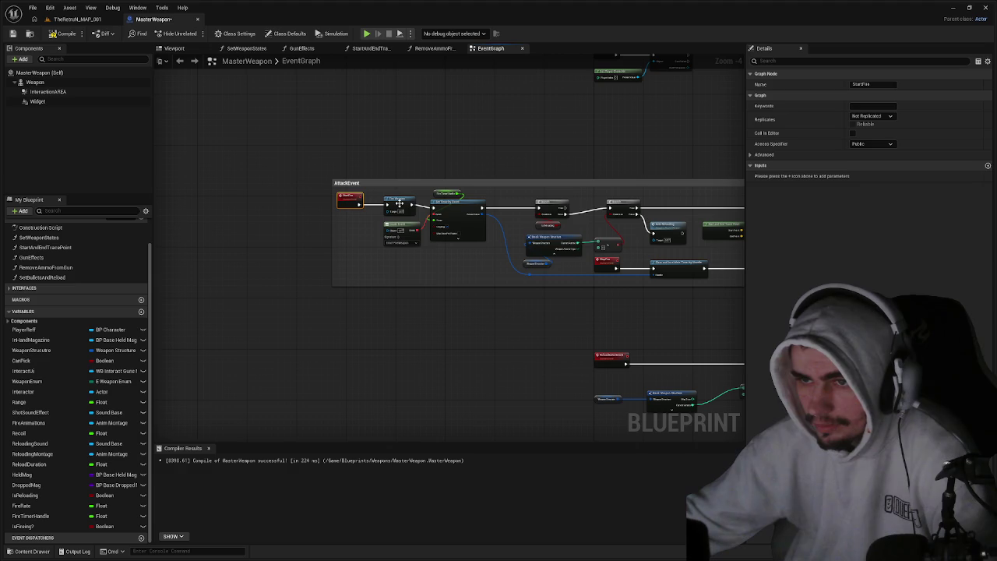
{"action": "left_click_drag", "start_coordinate": [210, 214], "coordinate": [545, 218]}
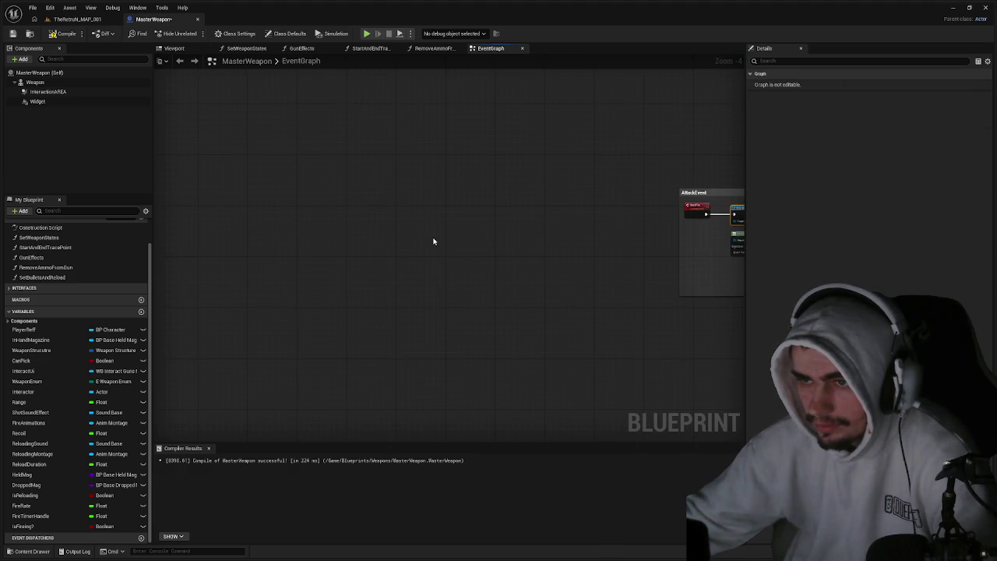
{"action": "right_click", "coordinate": [428, 247]}
{"action": "type", "text": "custom"}
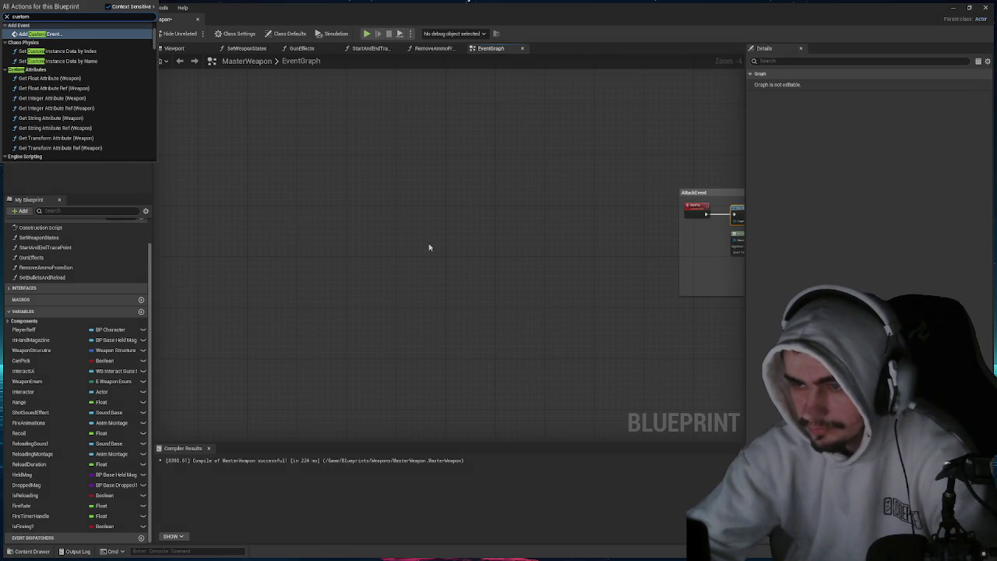
{"action": "key", "text": "Return"}
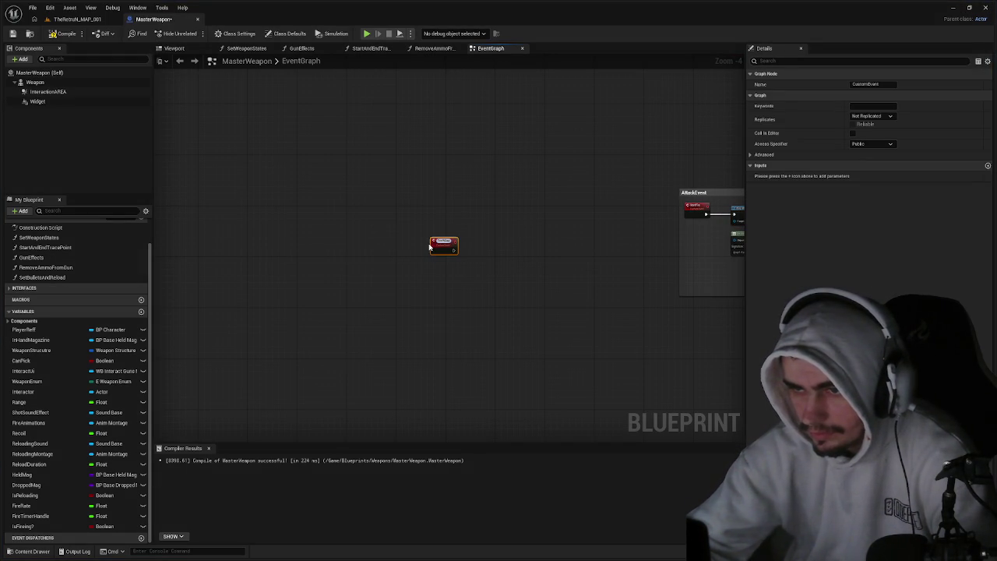
{"action": "type", "text": "FireWeapon"}
{"action": "key", "text": "Return"}
Move the Set Timer by Event out of AttackEvent and wire FireWeapon's exec into it.
{"action": "scroll", "coordinate": [424, 212], "scroll_direction": "up", "scroll_amount": 2}
{"action": "scroll", "coordinate": [503, 269], "scroll_direction": "up", "scroll_amount": 2}
{"action": "scroll", "coordinate": [354, 218], "scroll_direction": "right", "scroll_amount": 10}
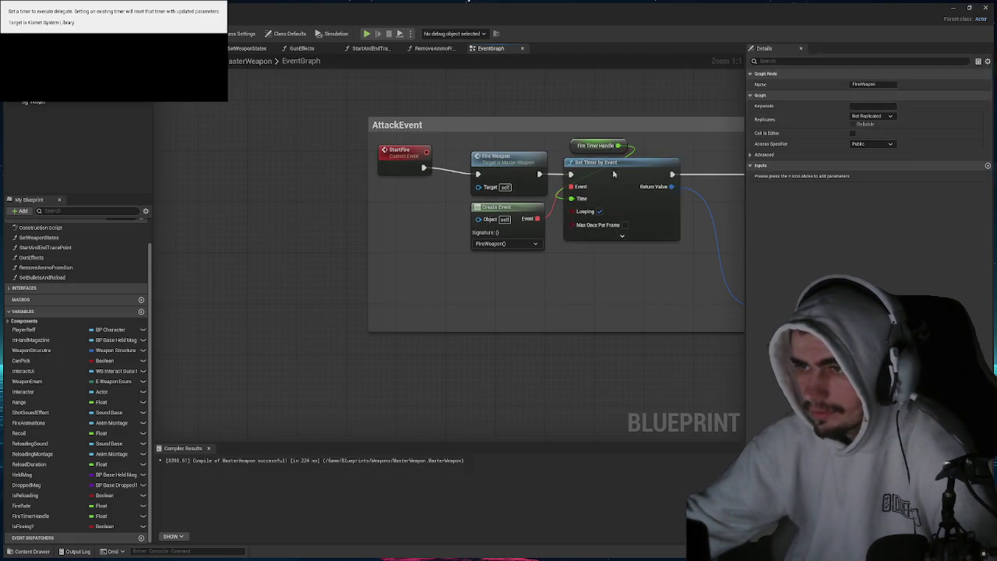
{"action": "left_click", "coordinate": [614, 174]}
{"action": "key", "text": "ctrl+x"}
{"action": "scroll", "coordinate": [312, 225], "scroll_direction": "left", "scroll_amount": 10}
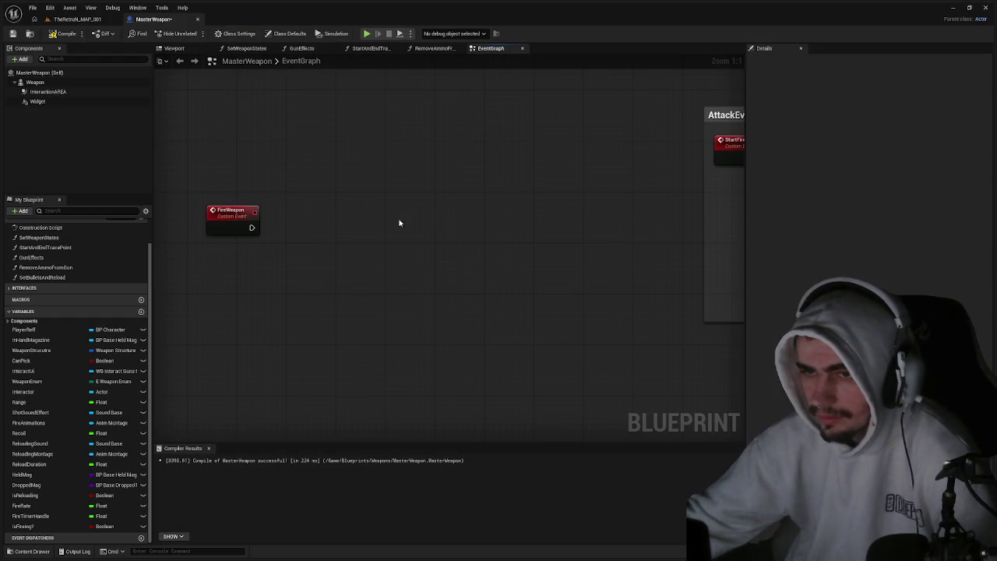
{"action": "key", "text": "ctrl+v"}
{"action": "left_click_drag", "start_coordinate": [361, 234], "coordinate": [251, 227]}
{"action": "left_click_drag", "start_coordinate": [401, 230], "coordinate": [399, 224]}
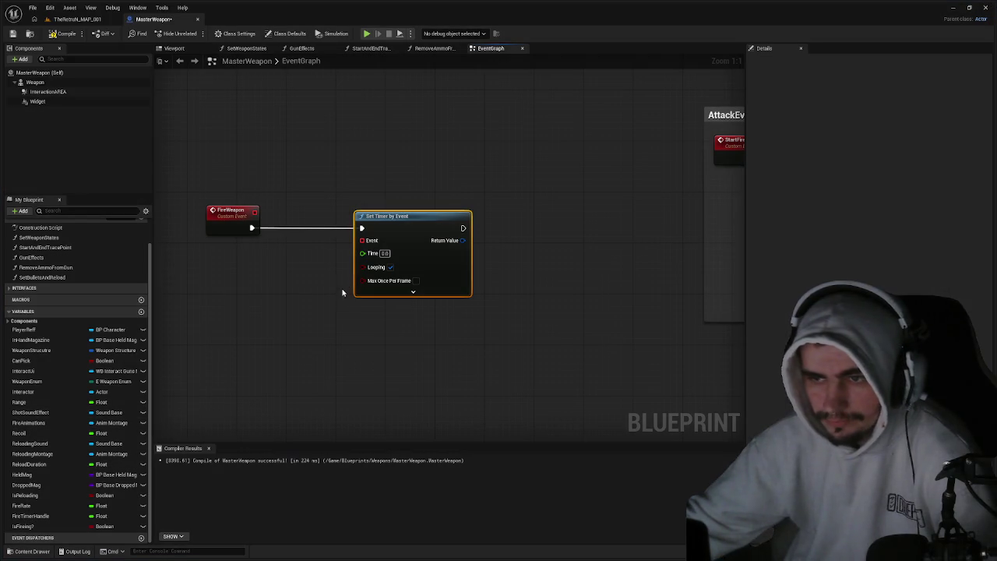
{"action": "mouse_move", "coordinate": [537, 254]}
{"action": "left_mouse_down"}
{"action": "mouse_move", "coordinate": [269, 289]}
{"action": "mouse_move", "coordinate": [326, 284]}
{"action": "left_mouse_up"}
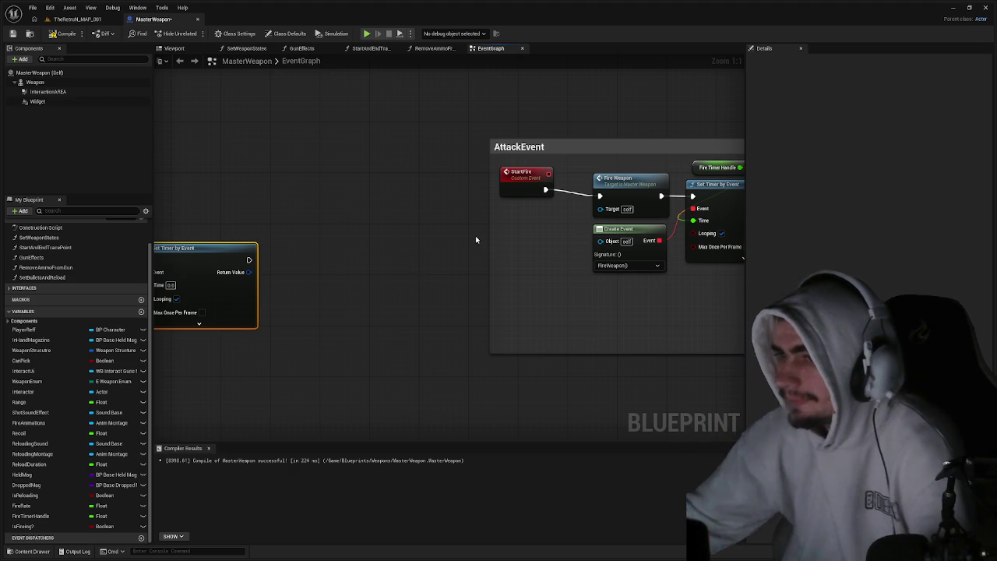
{"action": "left_click_drag", "start_coordinate": [571, 235], "coordinate": [526, 239]}
{"action": "scroll", "coordinate": [523, 235], "scroll_direction": "down", "scroll_amount": 1}
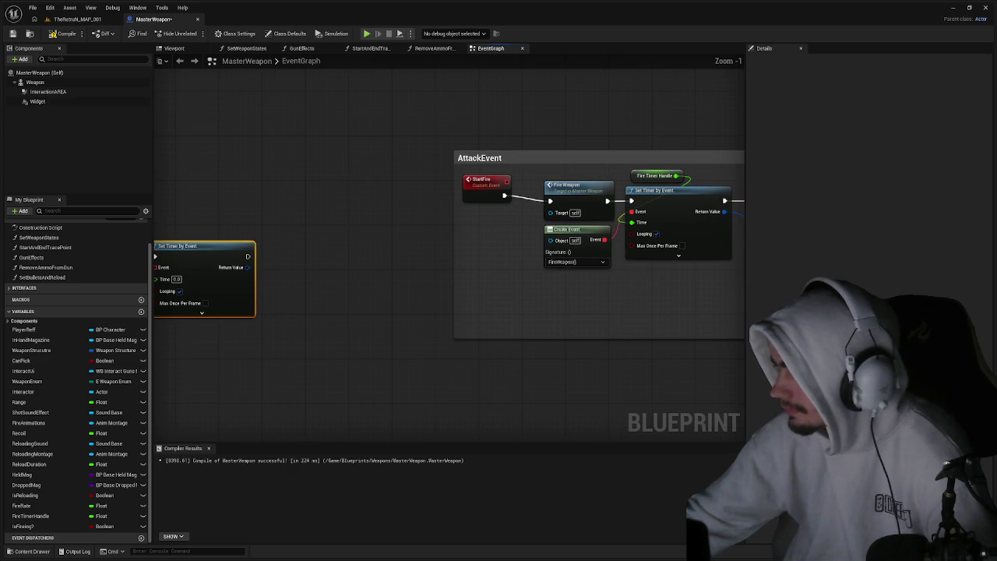
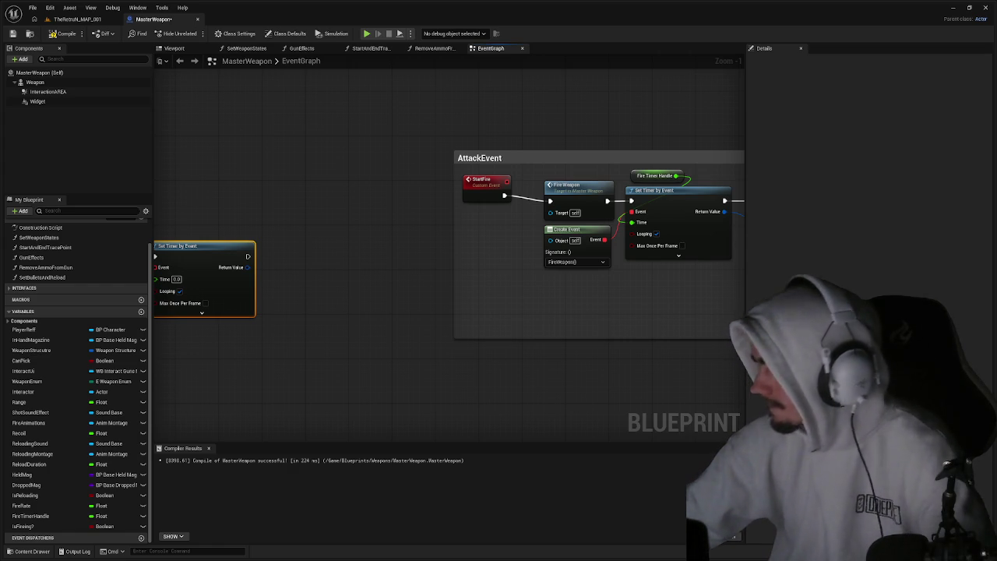
Set the Fire Timer Handle default value to 4.0 and compile MasterWeapon.
{"action": "mouse_move", "coordinate": [556, 296]}
{"action": "left_mouse_down"}
{"action": "mouse_move", "coordinate": [507, 296]}
{"action": "mouse_move", "coordinate": [500, 285]}
{"action": "left_mouse_up"}
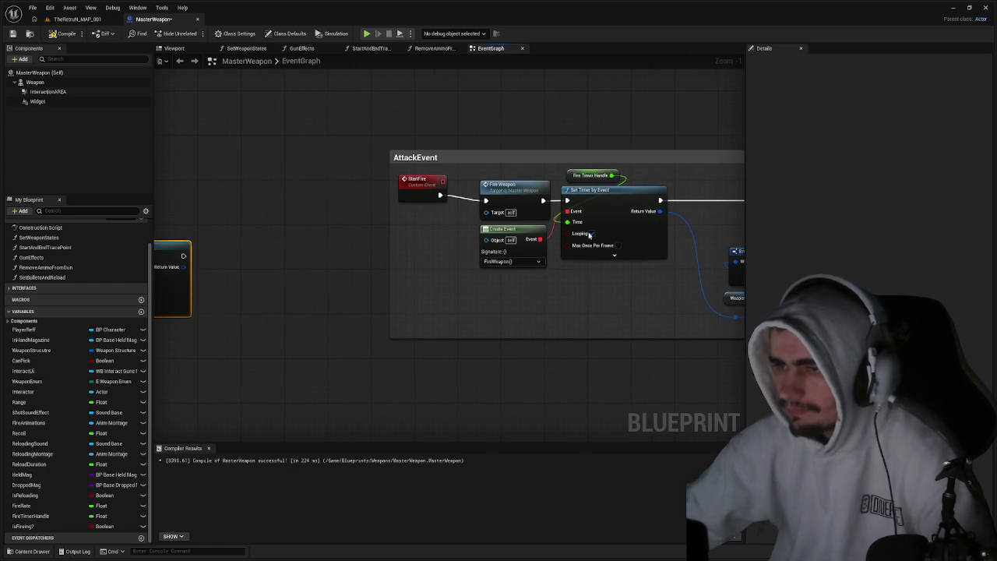
{"action": "left_click", "coordinate": [605, 214]}
{"action": "left_click", "coordinate": [590, 175]}
{"action": "left_click", "coordinate": [880, 256]}
{"action": "type", "text": "4"}
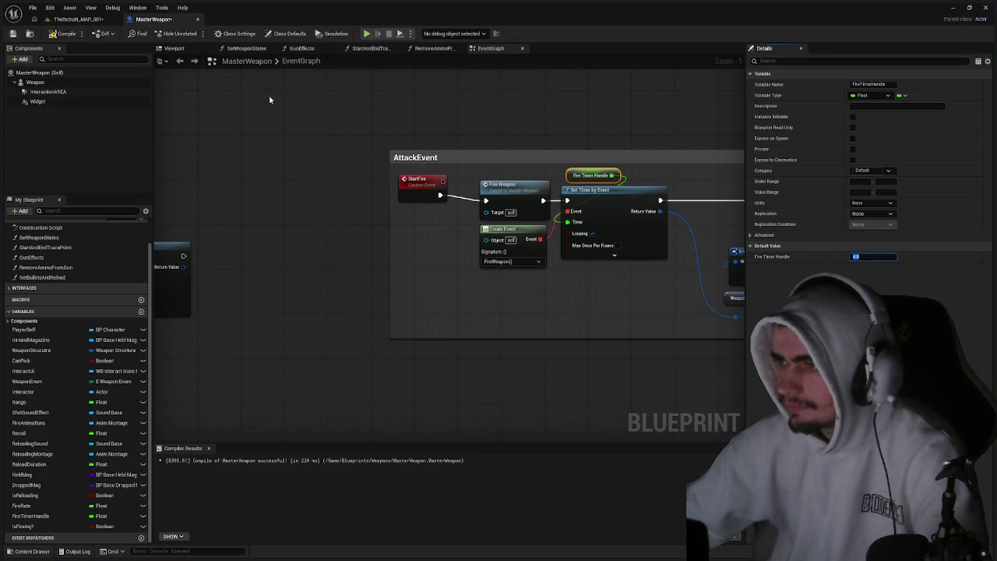
{"action": "left_click", "coordinate": [60, 35]}
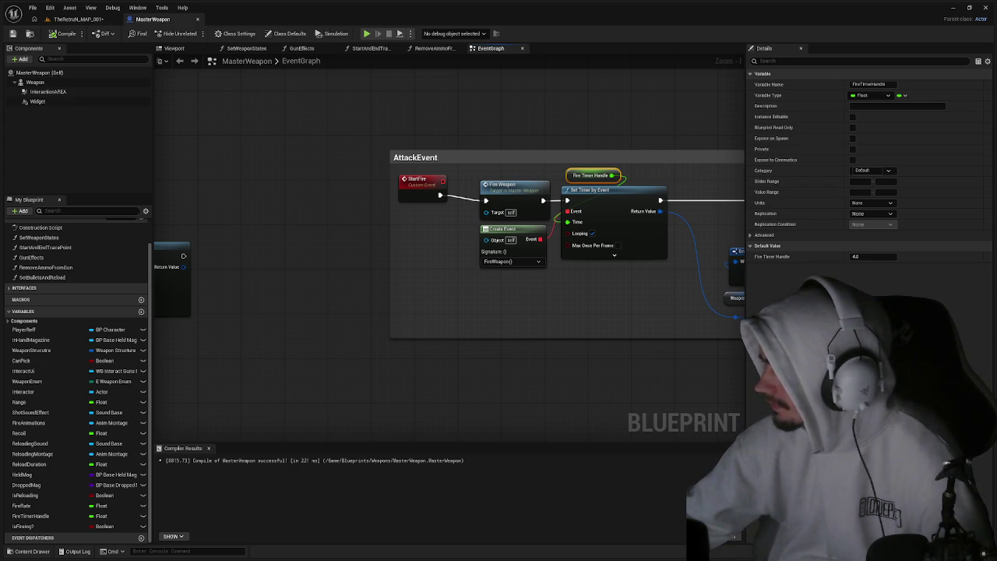
{"action": "scroll", "coordinate": [545, 257], "scroll_direction": "down", "scroll_amount": 1}
Move the Set Timer by Event node beside FireWeapon and duplicate it with Ctrl+D.
{"action": "left_click_drag", "start_coordinate": [547, 283], "coordinate": [390, 269]}
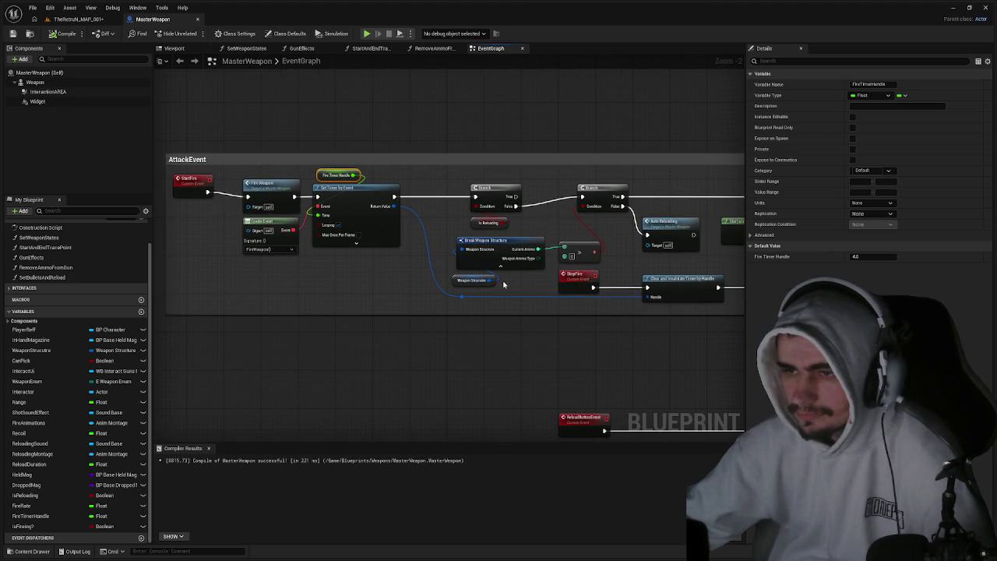
{"action": "left_click", "coordinate": [459, 267]}
{"action": "left_click", "coordinate": [465, 278]}
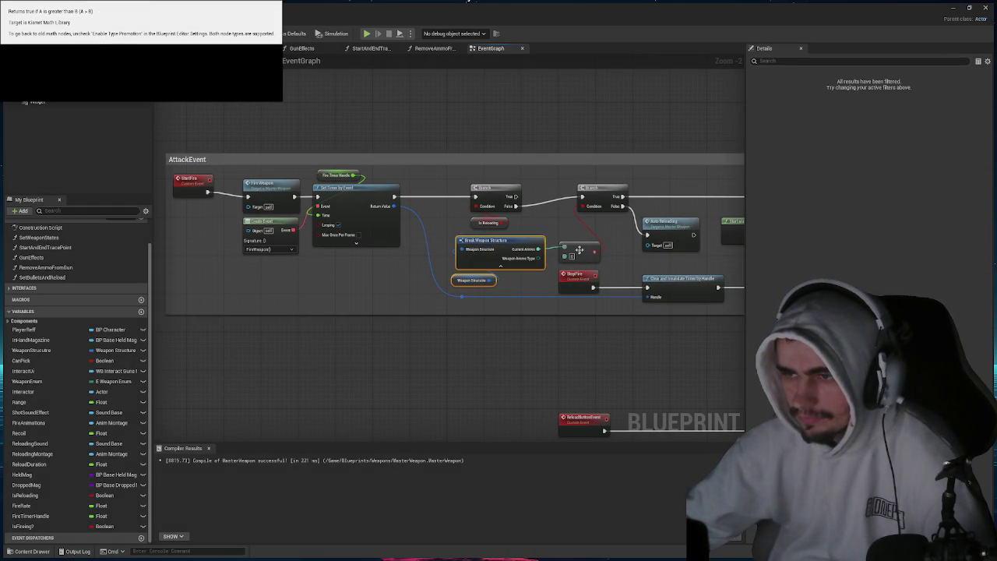
{"action": "left_click", "coordinate": [579, 250]}
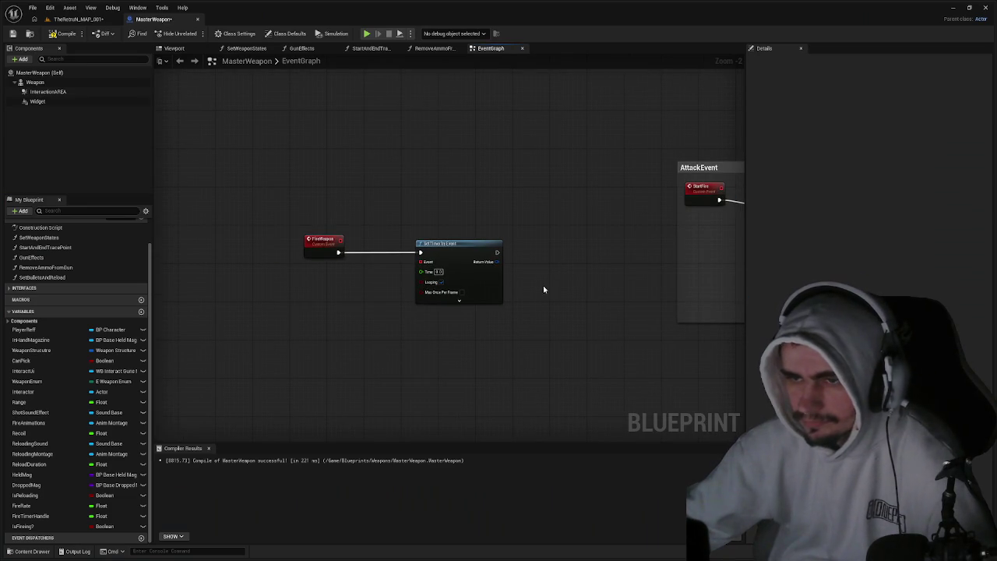
{"action": "left_click_drag", "start_coordinate": [465, 251], "coordinate": [413, 252]}
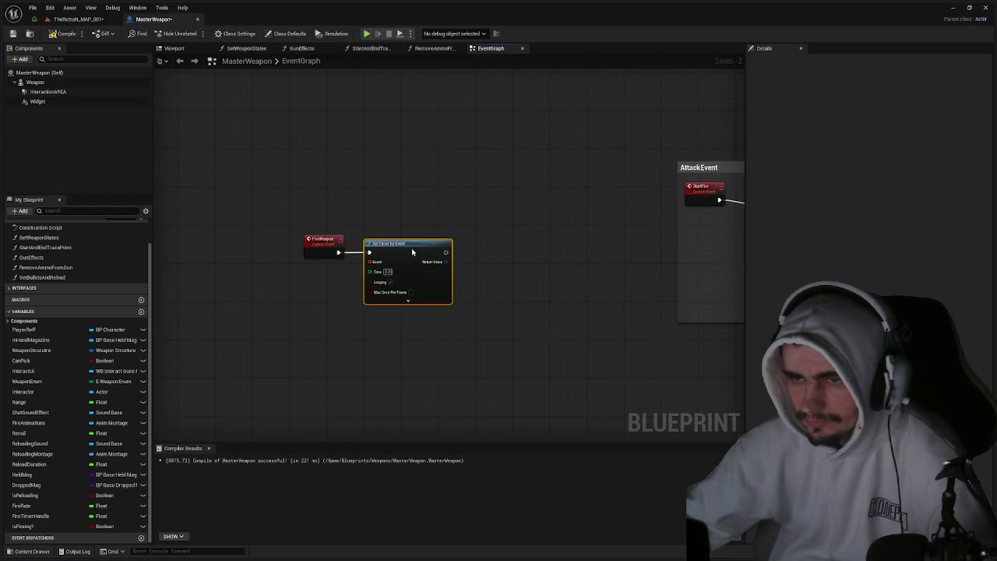
{"action": "key", "text": "ctrl+d"}
Select the ammo check nodes and both Branch nodes for copying.
{"action": "right_click", "coordinate": [512, 267]}
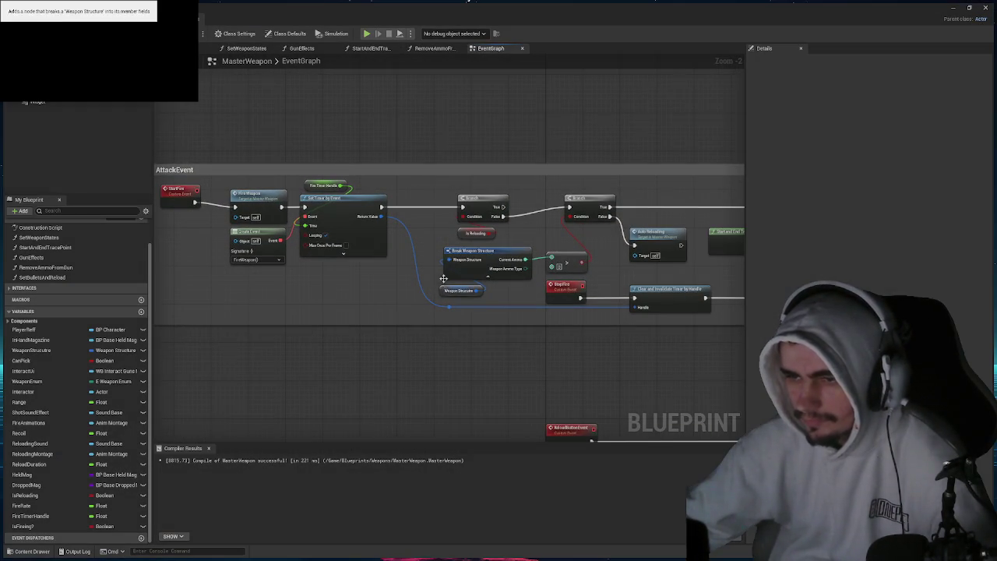
{"action": "left_click", "coordinate": [460, 290]}
{"action": "left_click", "coordinate": [566, 262], "text": "ctrl"}
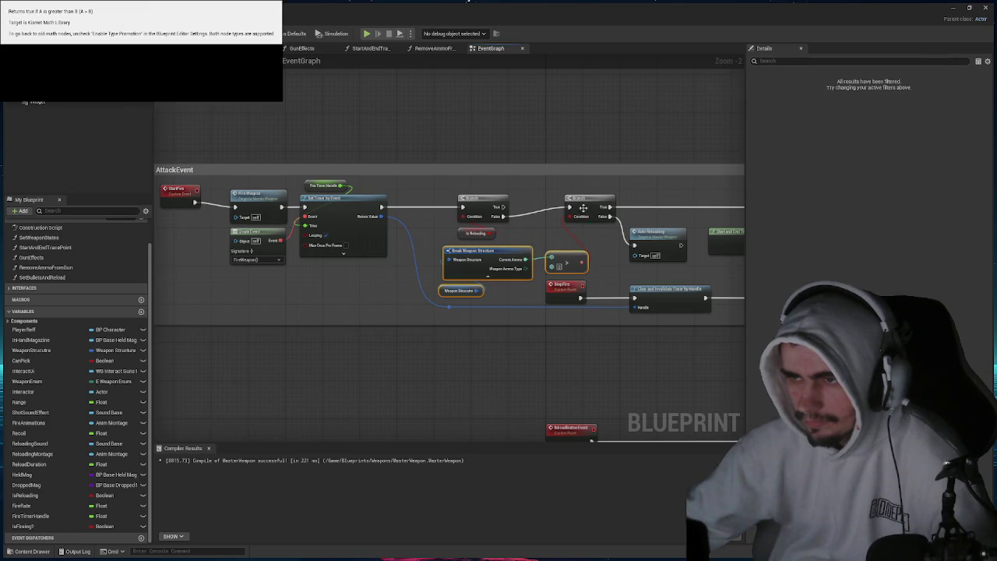
{"action": "left_click", "coordinate": [583, 208], "text": "ctrl"}
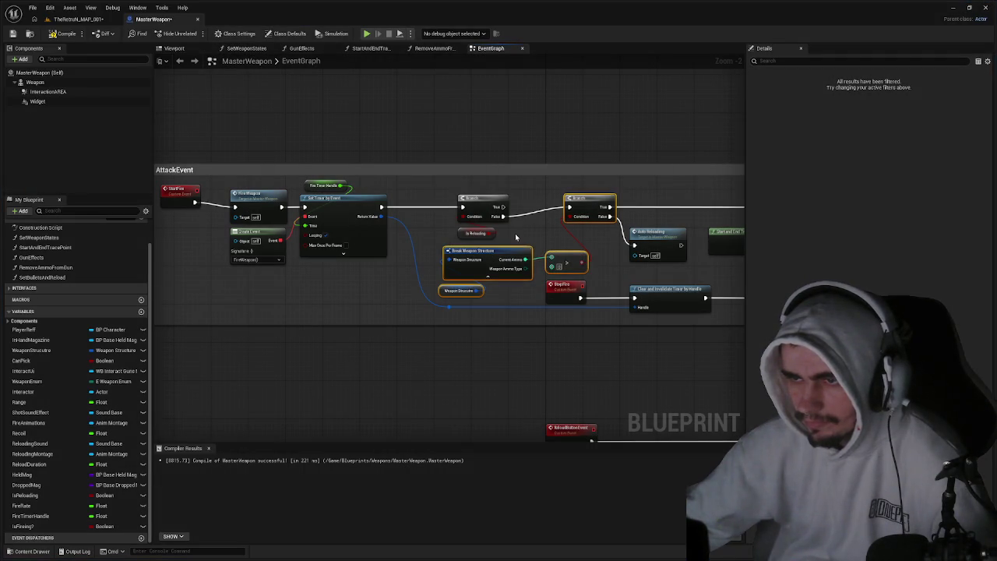
{"action": "left_click", "coordinate": [479, 199], "text": "ctrl"}
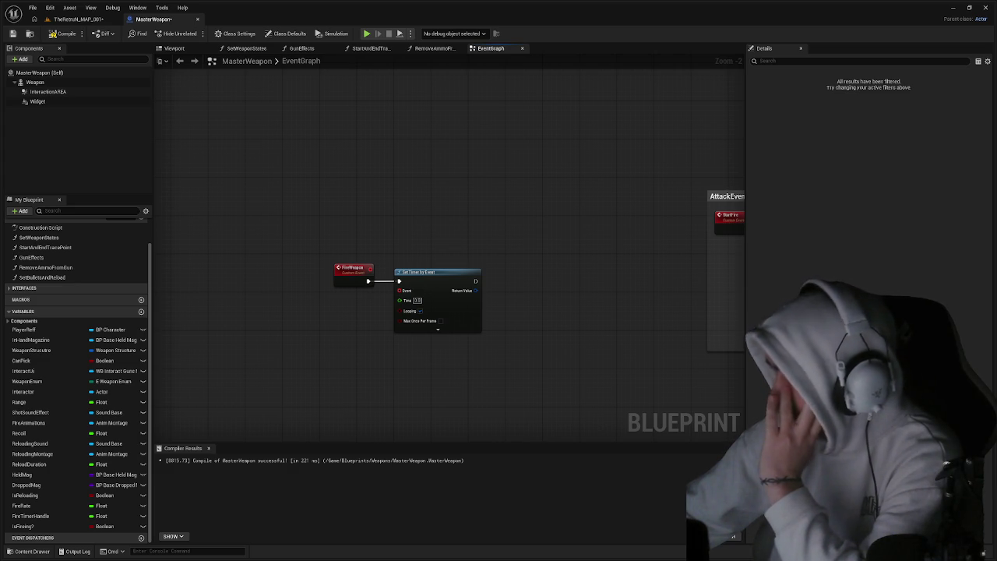
{"action": "left_click_drag", "start_coordinate": [732, 222], "coordinate": [503, 231]}
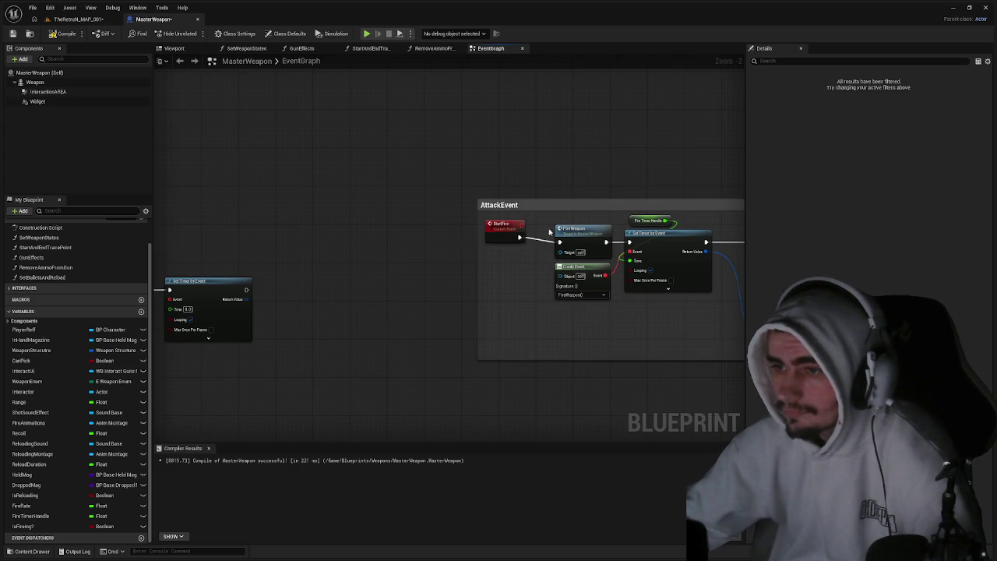
Delete the Set Timer, Create Event and Fire Timer Handle nodes from AttackEvent.
{"action": "left_click", "coordinate": [585, 228]}
{"action": "left_click_drag", "start_coordinate": [584, 227], "coordinate": [448, 223]}
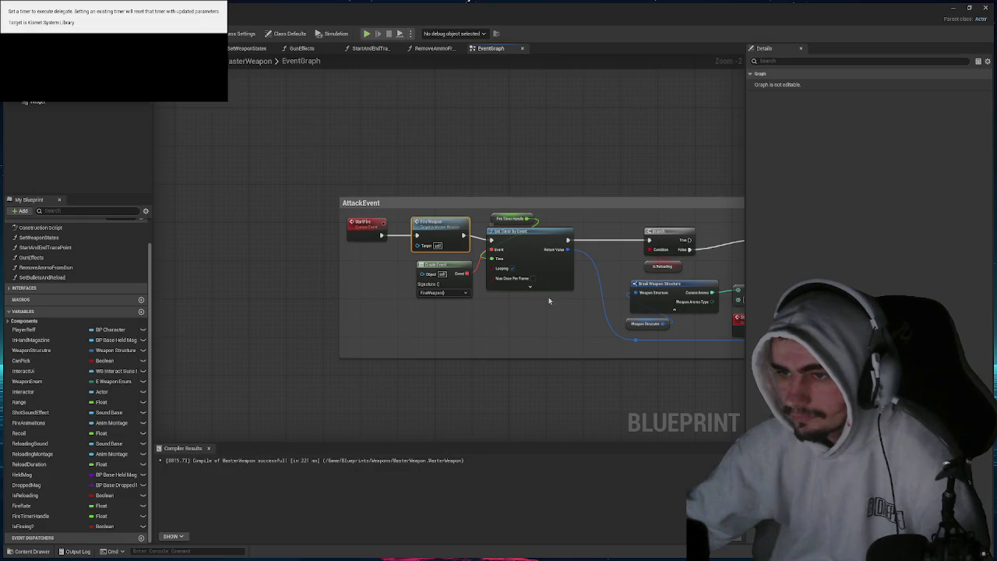
{"action": "left_click_drag", "start_coordinate": [545, 299], "coordinate": [473, 290]}
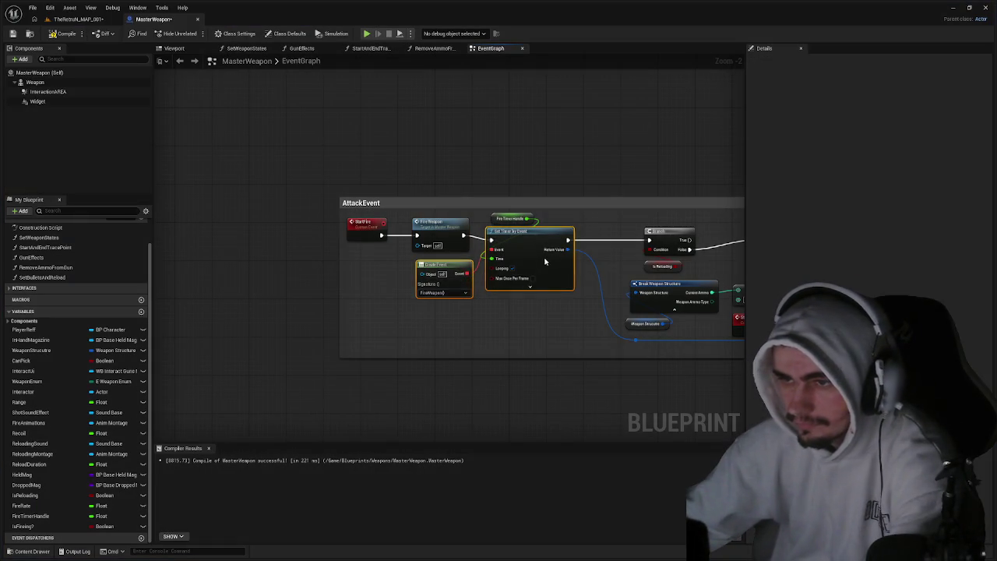
{"action": "key", "text": "Delete"}
{"action": "left_click", "coordinate": [512, 218]}
{"action": "key", "text": "Delete"}
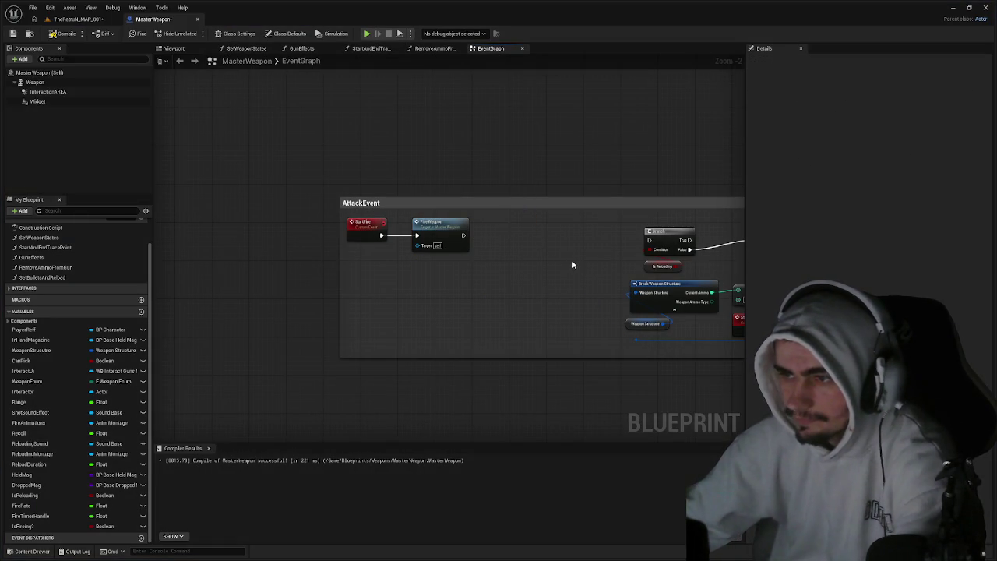
Tidy the first Branch and IsReloading getter, then select the ammo check nodes and second Branch.
{"action": "left_click_drag", "start_coordinate": [591, 223], "coordinate": [582, 223]}
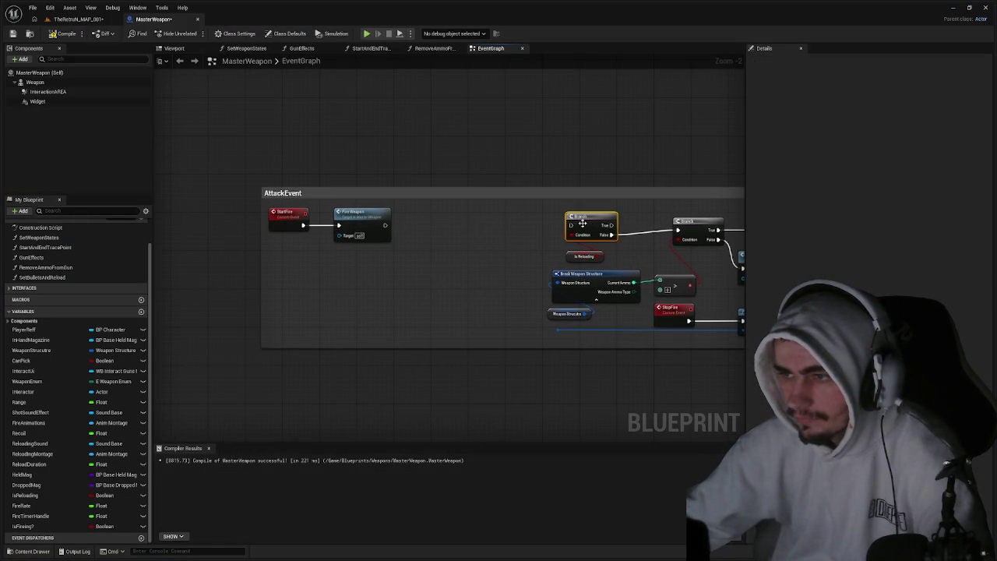
{"action": "left_click_drag", "start_coordinate": [574, 257], "coordinate": [580, 253]}
{"action": "left_click_drag", "start_coordinate": [546, 282], "coordinate": [478, 271]}
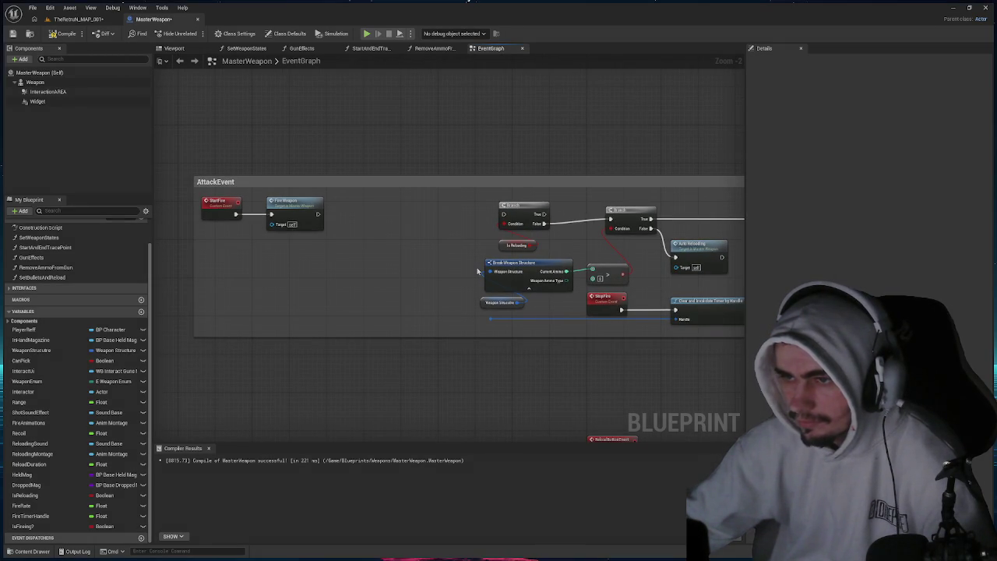
{"action": "mouse_move", "coordinate": [510, 294]}
{"action": "left_mouse_down"}
{"action": "mouse_move", "coordinate": [550, 269]}
{"action": "mouse_move", "coordinate": [564, 240]}
{"action": "left_mouse_up"}
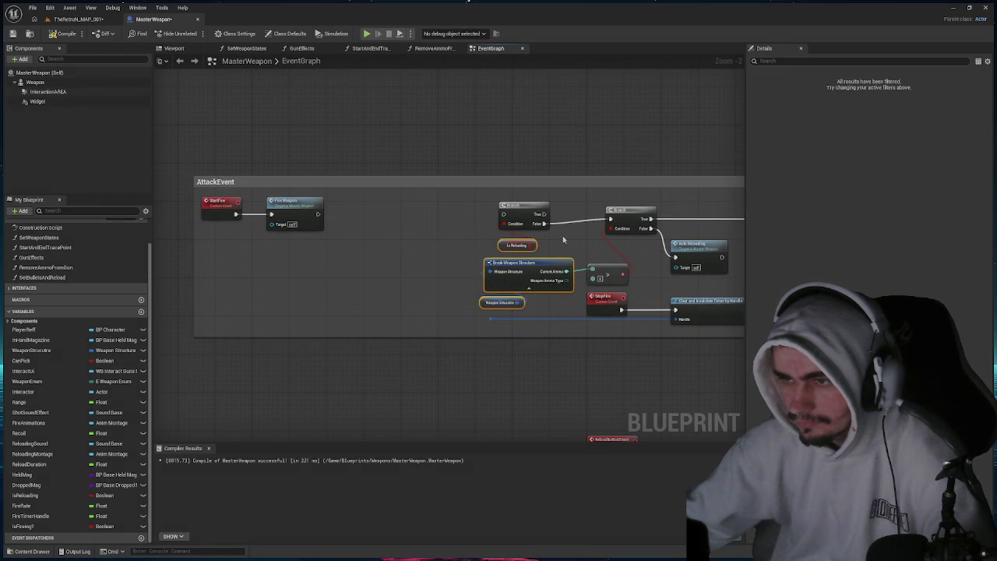
{"action": "left_click", "coordinate": [617, 218], "text": "ctrl"}
{"action": "left_click_drag", "start_coordinate": [681, 248], "coordinate": [465, 237]}
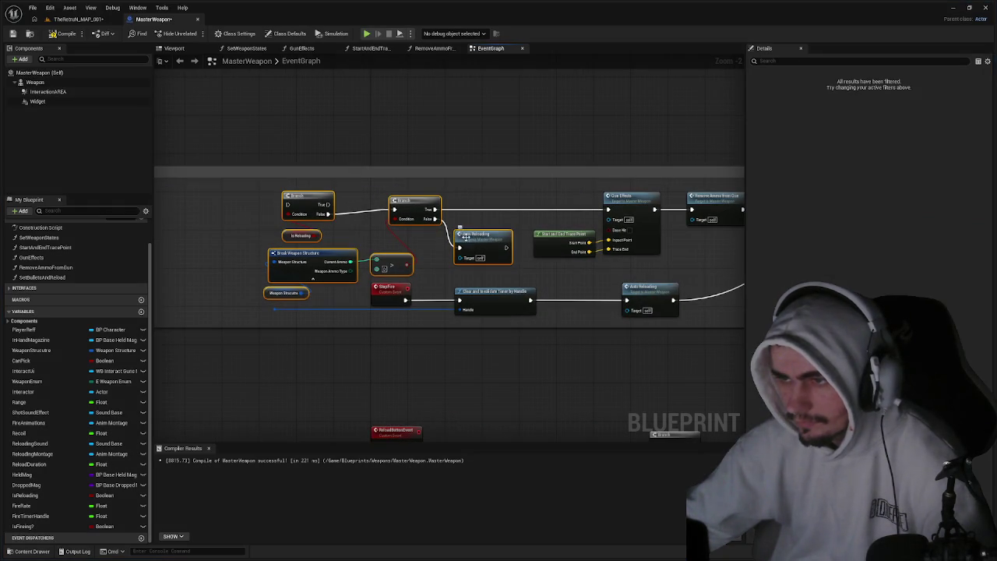
{"action": "left_click_drag", "start_coordinate": [658, 219], "coordinate": [548, 222]}
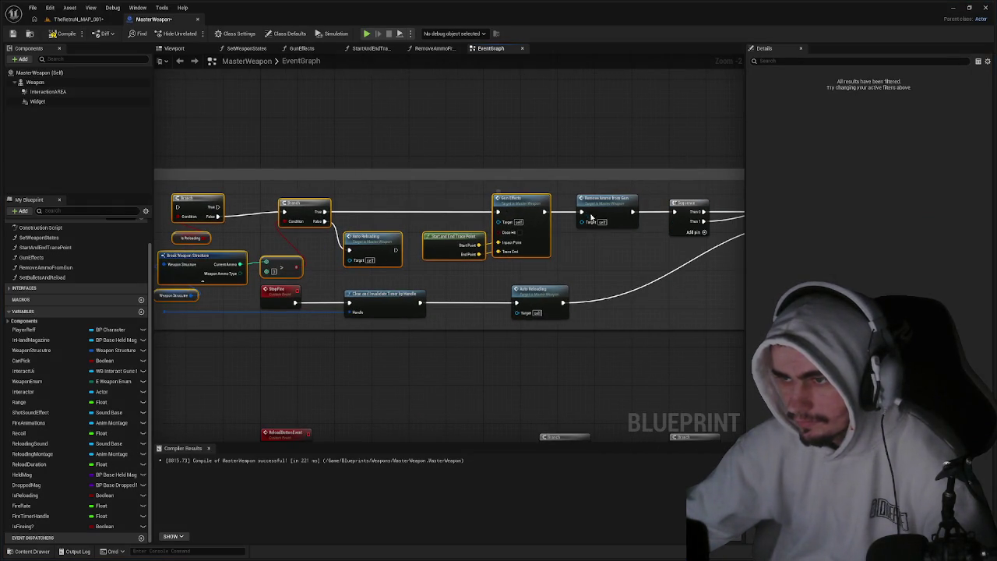
Paste the copied firing logic after FireWeapon's Set Timer by Event node.
{"action": "left_click_drag", "start_coordinate": [257, 234], "coordinate": [458, 242]}
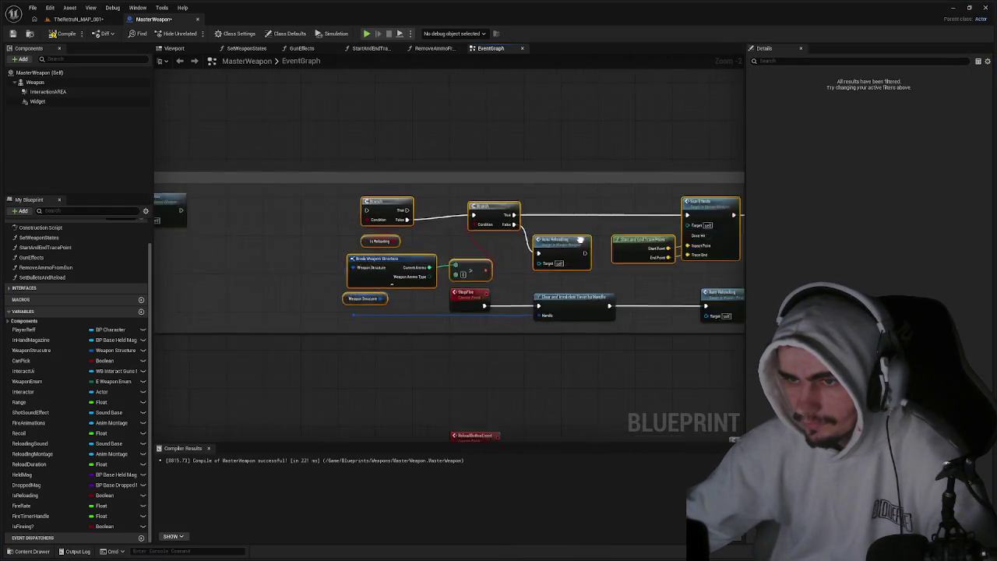
{"action": "left_click_drag", "start_coordinate": [195, 249], "coordinate": [452, 257]}
{"action": "left_click_drag", "start_coordinate": [169, 265], "coordinate": [484, 280]}
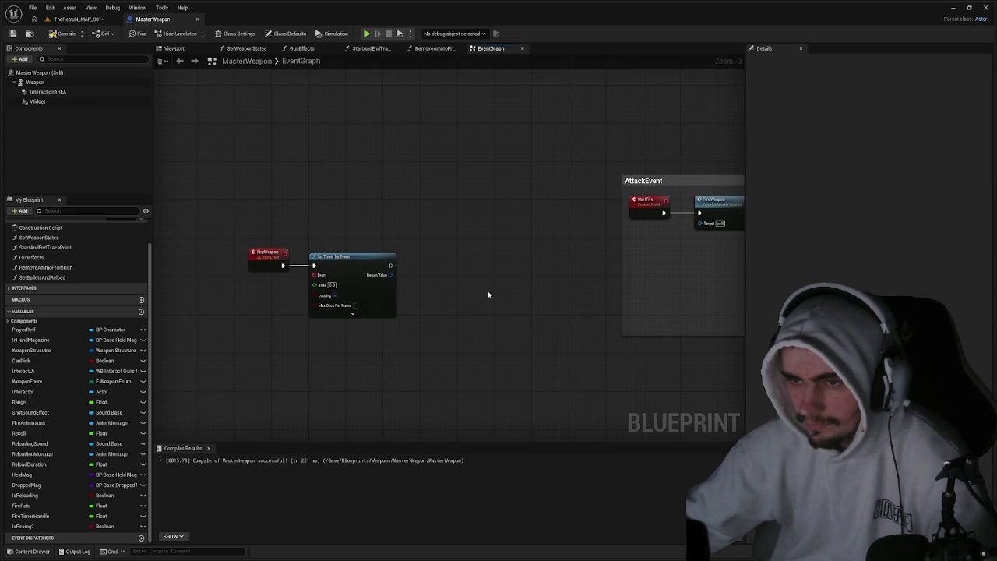
{"action": "key", "text": "ctrl+v"}
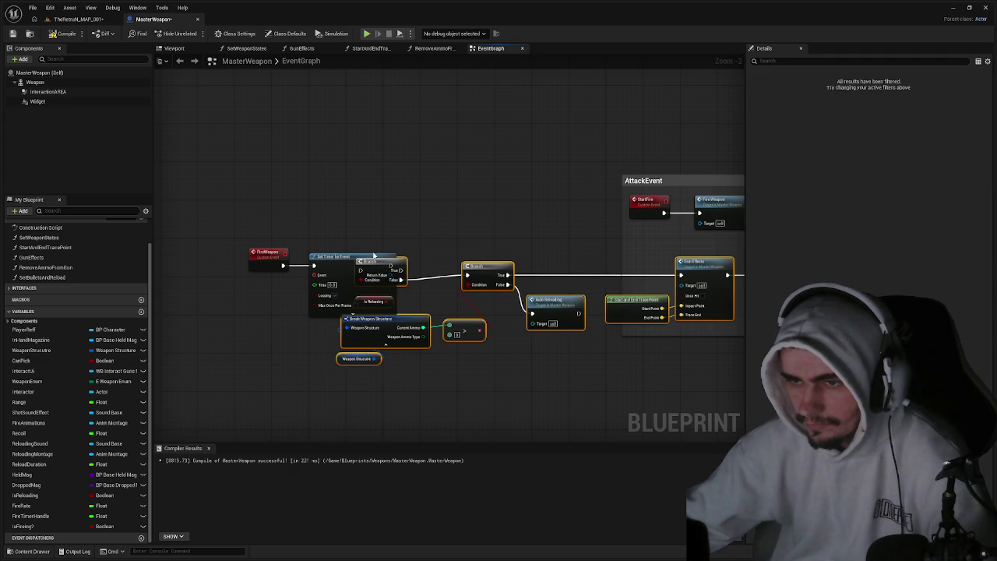
{"action": "mouse_move", "coordinate": [473, 276]}
{"action": "left_mouse_down"}
{"action": "mouse_move", "coordinate": [433, 319]}
{"action": "mouse_move", "coordinate": [366, 358]}
{"action": "mouse_move", "coordinate": [350, 354]}
{"action": "mouse_move", "coordinate": [545, 313]}
{"action": "mouse_move", "coordinate": [436, 219]}
{"action": "mouse_move", "coordinate": [193, 303]}
{"action": "mouse_move", "coordinate": [207, 341]}
{"action": "left_mouse_up"}
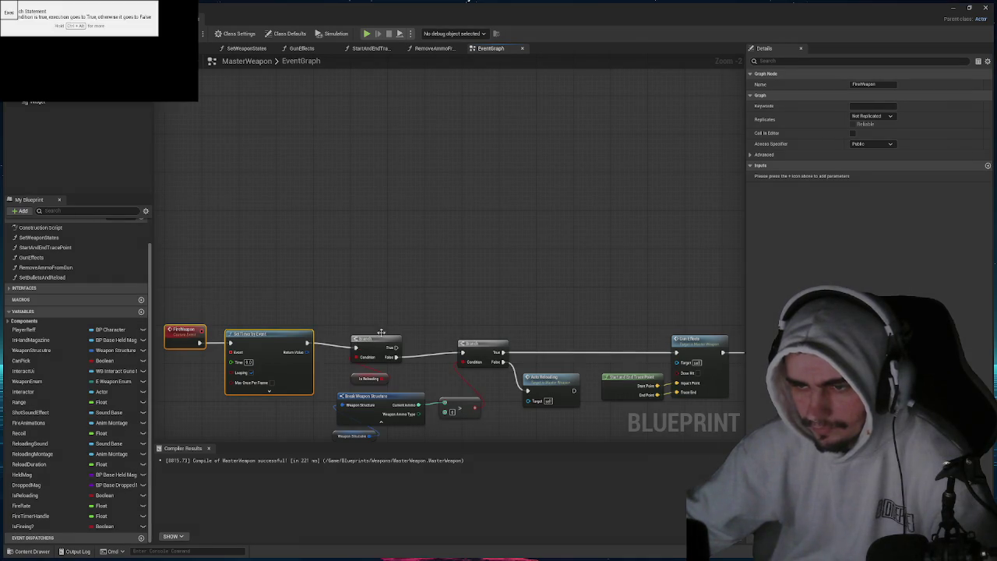
{"action": "mouse_move", "coordinate": [275, 339]}
{"action": "left_mouse_down"}
{"action": "mouse_move", "coordinate": [287, 248]}
{"action": "mouse_move", "coordinate": [392, 229]}
{"action": "mouse_move", "coordinate": [493, 227]}
{"action": "mouse_move", "coordinate": [358, 227]}
{"action": "mouse_move", "coordinate": [405, 239]}
{"action": "mouse_move", "coordinate": [213, 300]}
{"action": "left_mouse_up"}
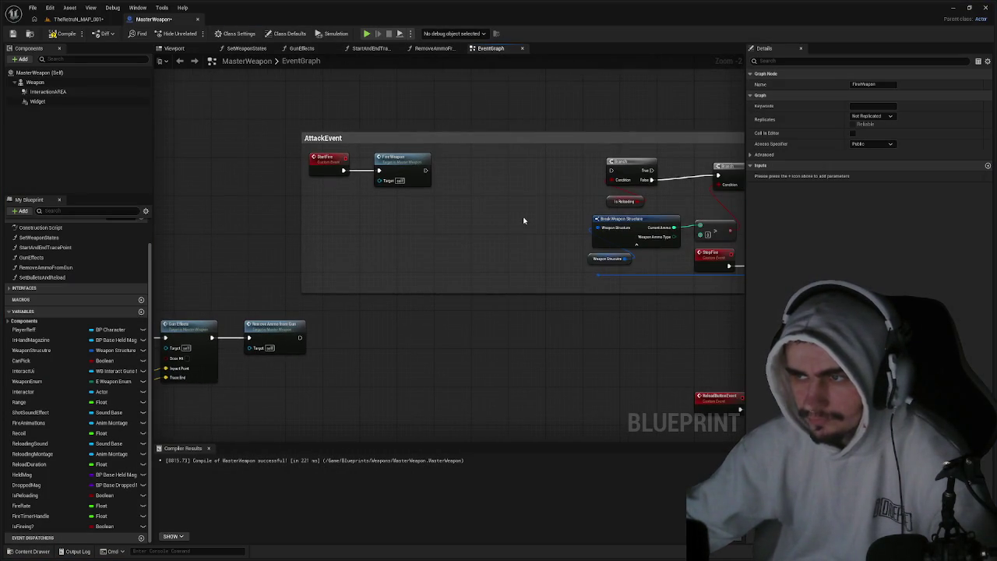
Delete the old Break Weapon Structure, comparison and Weapon Structure getter from AttackEvent.
{"action": "left_click_drag", "start_coordinate": [525, 218], "coordinate": [312, 250]}
{"action": "mouse_move", "coordinate": [333, 197]}
{"action": "left_mouse_down"}
{"action": "mouse_move", "coordinate": [596, 241]}
{"action": "mouse_move", "coordinate": [600, 251]}
{"action": "mouse_move", "coordinate": [350, 388]}
{"action": "mouse_move", "coordinate": [382, 338]}
{"action": "mouse_move", "coordinate": [226, 370]}
{"action": "mouse_move", "coordinate": [568, 277]}
{"action": "left_mouse_up"}
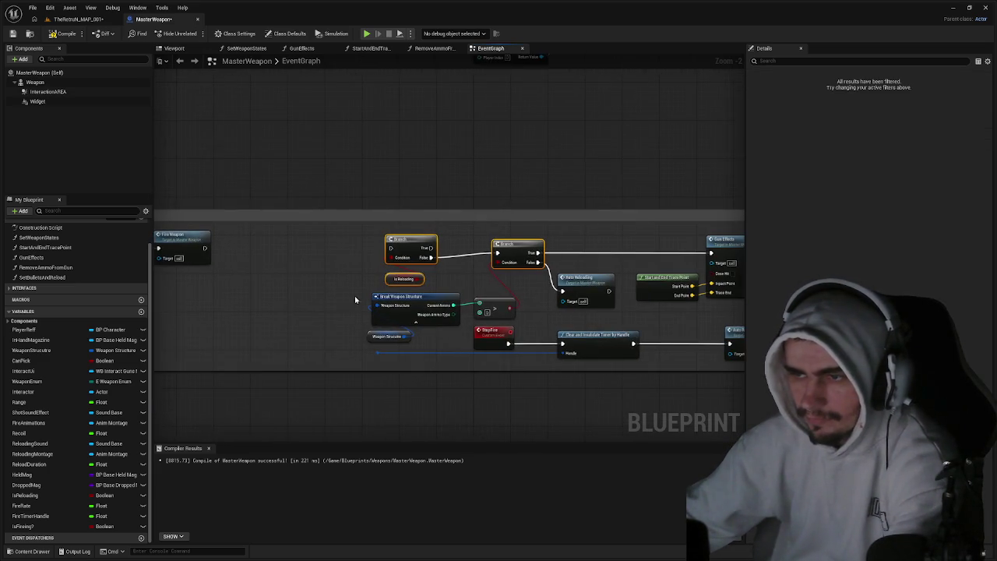
{"action": "left_click_drag", "start_coordinate": [464, 253], "coordinate": [457, 249]}
{"action": "left_click", "coordinate": [374, 272]}
{"action": "key", "text": "Delete"}
{"action": "left_click", "coordinate": [457, 279]}
{"action": "key", "text": "Delete"}
{"action": "left_click", "coordinate": [339, 309]}
{"action": "key", "text": "Delete"}
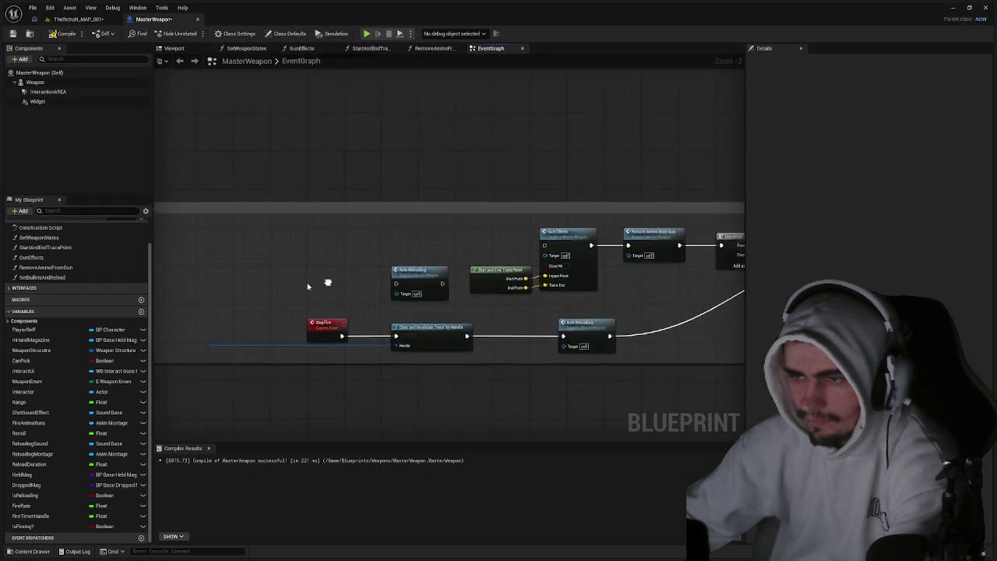
Delete the old Start and End Trace Point, Gun Effects and Remove Ammo nodes.
{"action": "left_click_drag", "start_coordinate": [550, 262], "coordinate": [394, 280]}
{"action": "left_click", "coordinate": [490, 272]}
{"action": "key", "text": "Delete"}
{"action": "left_click", "coordinate": [550, 237]}
{"action": "key", "text": "Delete"}
{"action": "left_click", "coordinate": [620, 240]}
{"action": "key", "text": "Delete"}
Move StartFire and Fire Weapon inside AttackEvent and center the FireWeapon chain.
{"action": "mouse_move", "coordinate": [583, 249]}
{"action": "left_mouse_down"}
{"action": "mouse_move", "coordinate": [338, 244]}
{"action": "mouse_move", "coordinate": [554, 213]}
{"action": "left_mouse_up"}
{"action": "scroll", "coordinate": [416, 233], "scroll_direction": "down", "scroll_amount": 1}
{"action": "scroll", "coordinate": [415, 232], "scroll_direction": "down", "scroll_amount": 1}
{"action": "left_click_drag", "start_coordinate": [415, 232], "coordinate": [502, 237]}
{"action": "mouse_move", "coordinate": [324, 212]}
{"action": "left_mouse_down"}
{"action": "mouse_move", "coordinate": [316, 204]}
{"action": "mouse_move", "coordinate": [541, 218]}
{"action": "left_mouse_up"}
{"action": "left_click_drag", "start_coordinate": [373, 224], "coordinate": [594, 174]}
{"action": "left_click_drag", "start_coordinate": [483, 195], "coordinate": [570, 204]}
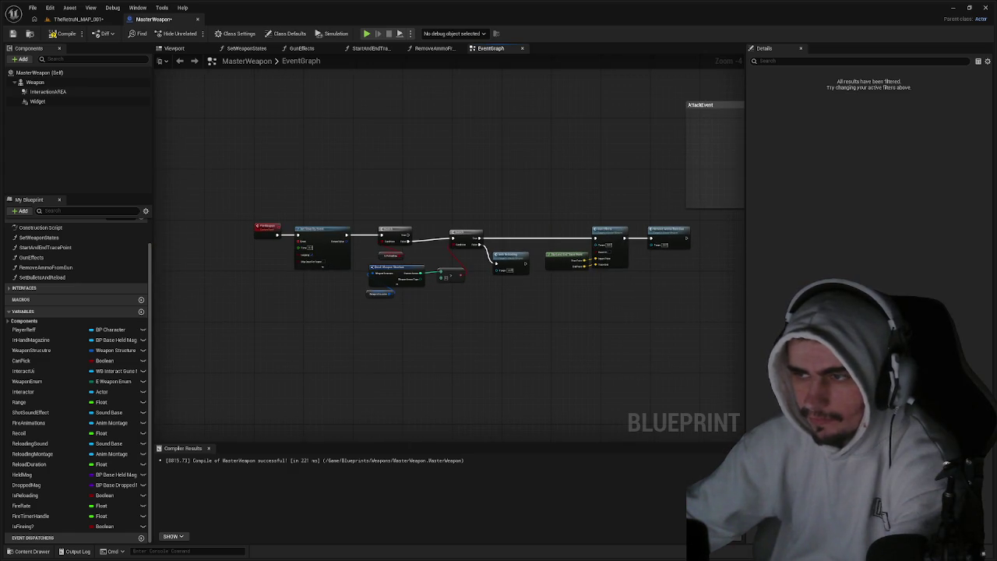
{"action": "scroll", "coordinate": [429, 226], "scroll_direction": "up", "scroll_amount": 3}
Wire Fire Weapon's exec output onward and recompile, exposing the missing Handle input error.
{"action": "left_click_drag", "start_coordinate": [388, 217], "coordinate": [632, 206]}
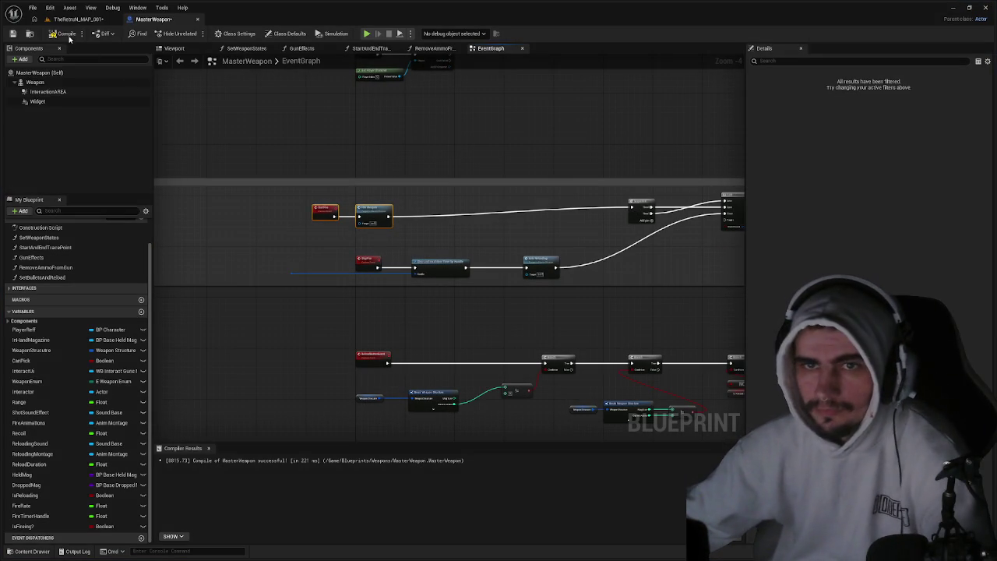
{"action": "mouse_move", "coordinate": [374, 227]}
{"action": "left_mouse_down"}
{"action": "mouse_move", "coordinate": [310, 207]}
{"action": "mouse_move", "coordinate": [430, 200]}
{"action": "mouse_move", "coordinate": [423, 224]}
{"action": "left_mouse_up"}
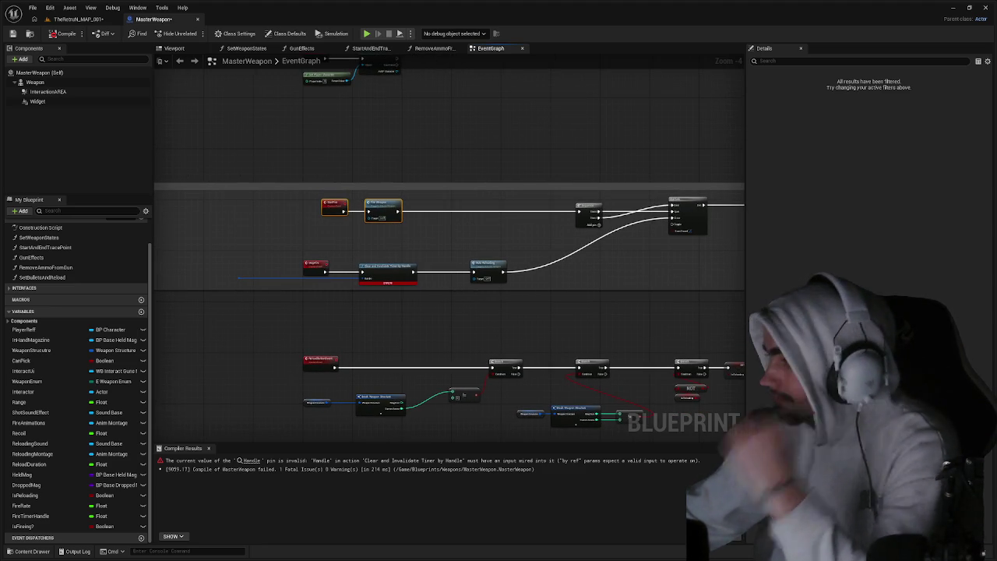
{"action": "scroll", "coordinate": [494, 420], "scroll_direction": "up", "scroll_amount": 5}
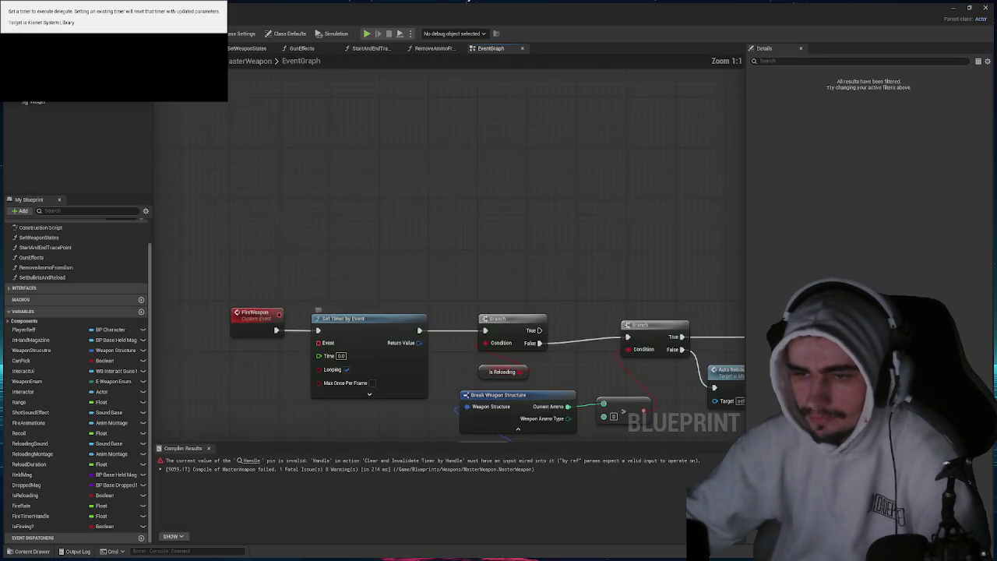
Add a Create Event node on Set Timer's Event pin, bound to FireWeapon.
{"action": "left_click_drag", "start_coordinate": [374, 374], "coordinate": [480, 268]}
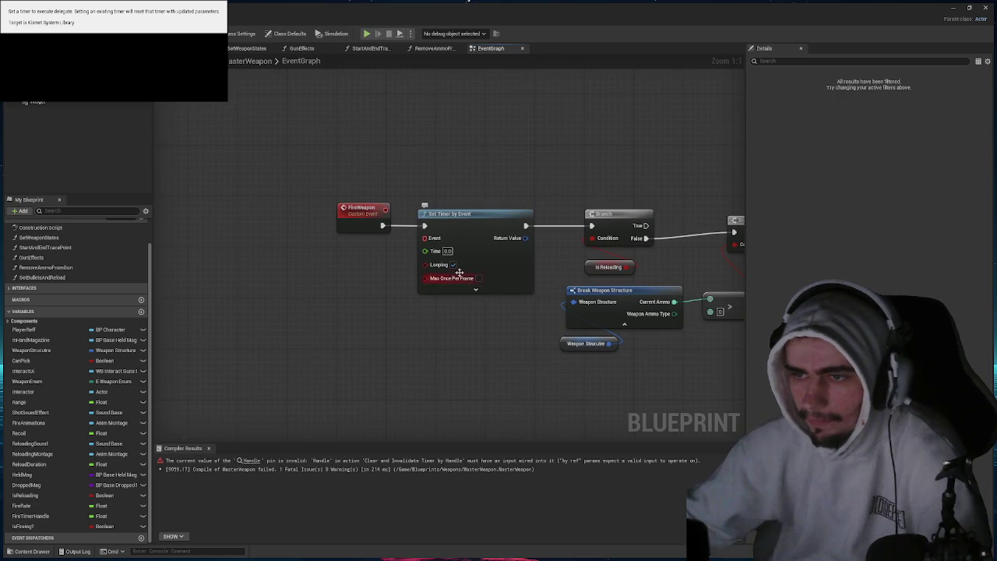
{"action": "mouse_move", "coordinate": [424, 238]}
{"action": "left_mouse_down"}
{"action": "mouse_move", "coordinate": [339, 277]}
{"action": "mouse_move", "coordinate": [344, 252]}
{"action": "left_mouse_up"}
{"action": "type", "text": "create event"}
{"action": "key", "text": "Return"}
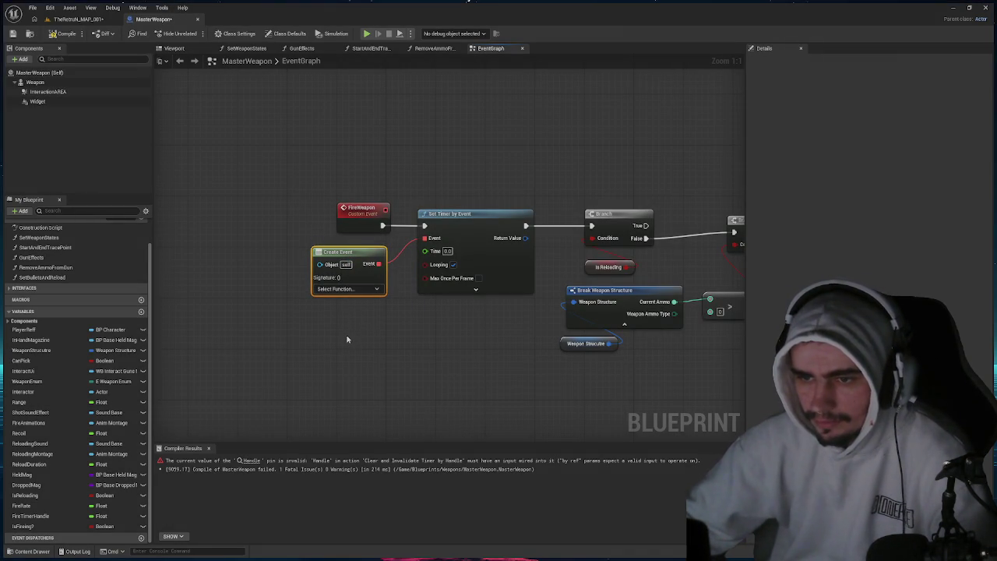
{"action": "left_click", "coordinate": [391, 300]}
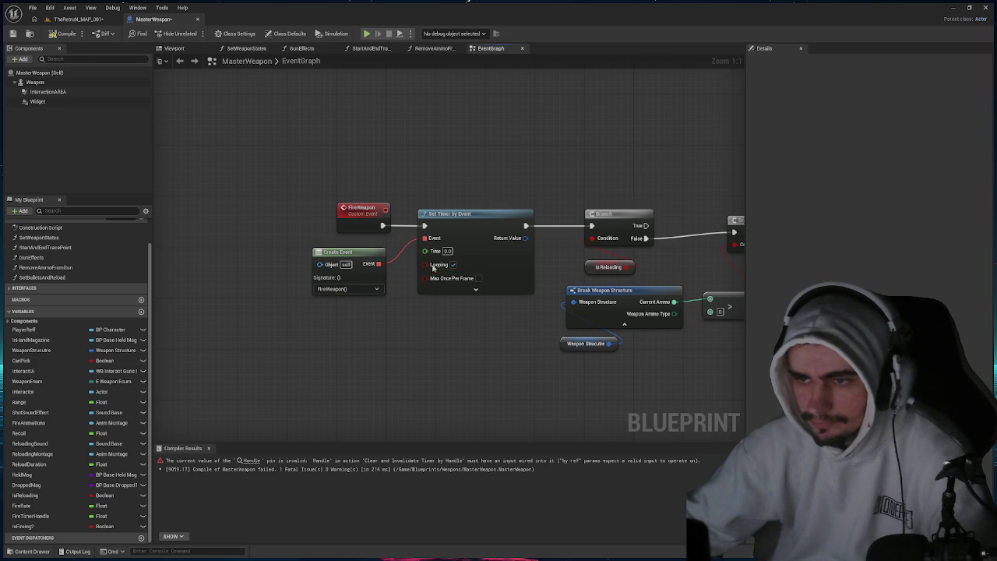
Try a FireRate getter on the Time input, remove it, and add a FireTimerHandle node.
{"action": "left_click", "coordinate": [23, 505]}
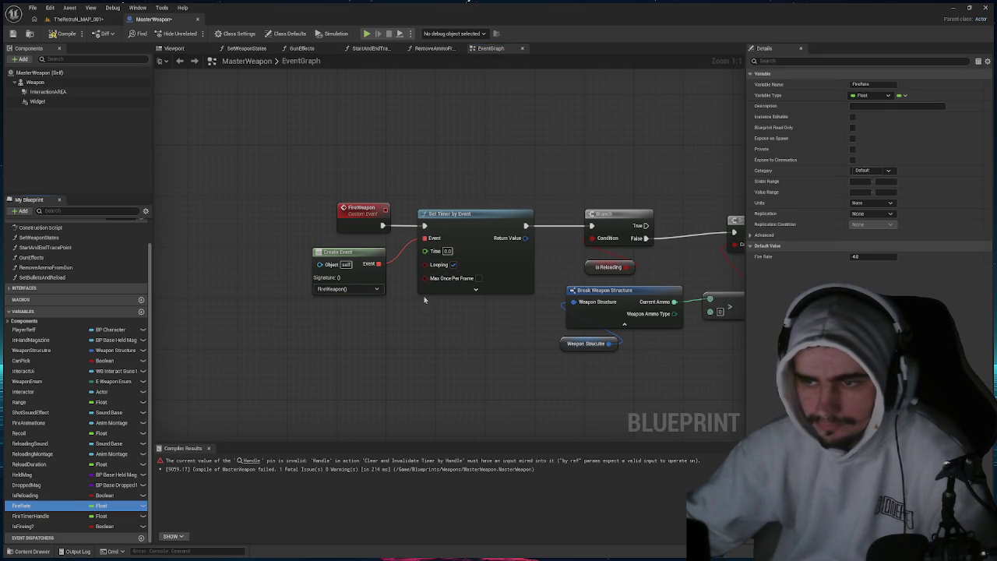
{"action": "left_click_drag", "start_coordinate": [425, 253], "coordinate": [424, 251]}
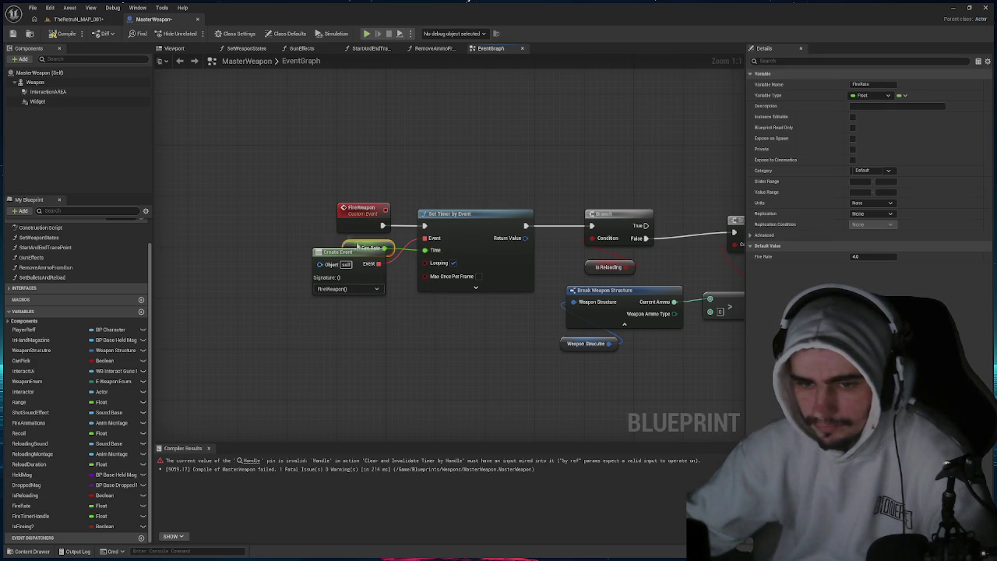
{"action": "mouse_move", "coordinate": [364, 241]}
{"action": "left_mouse_down"}
{"action": "mouse_move", "coordinate": [394, 224]}
{"action": "mouse_move", "coordinate": [343, 254]}
{"action": "left_mouse_up"}
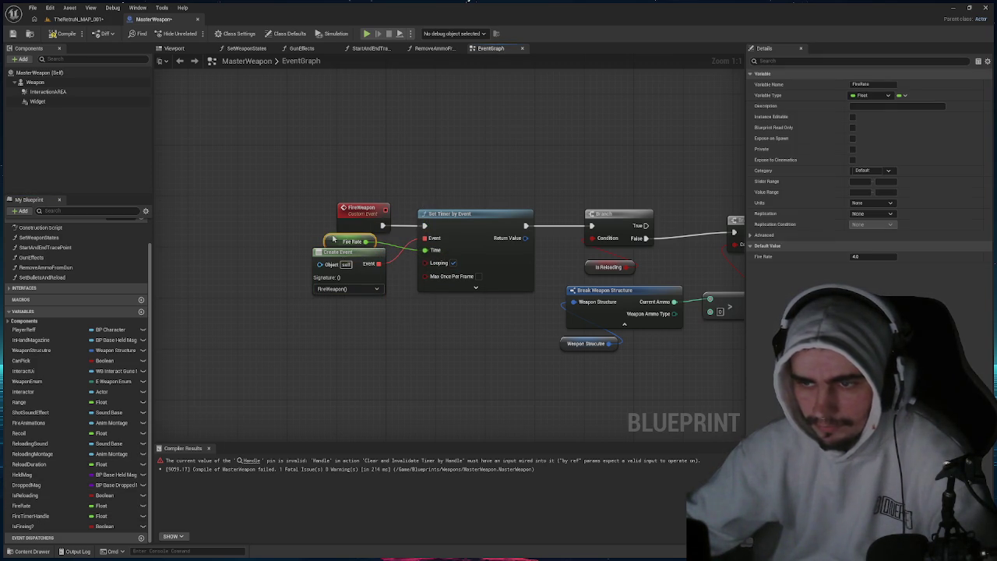
{"action": "key", "text": "Delete"}
{"action": "left_click", "coordinate": [78, 516]}
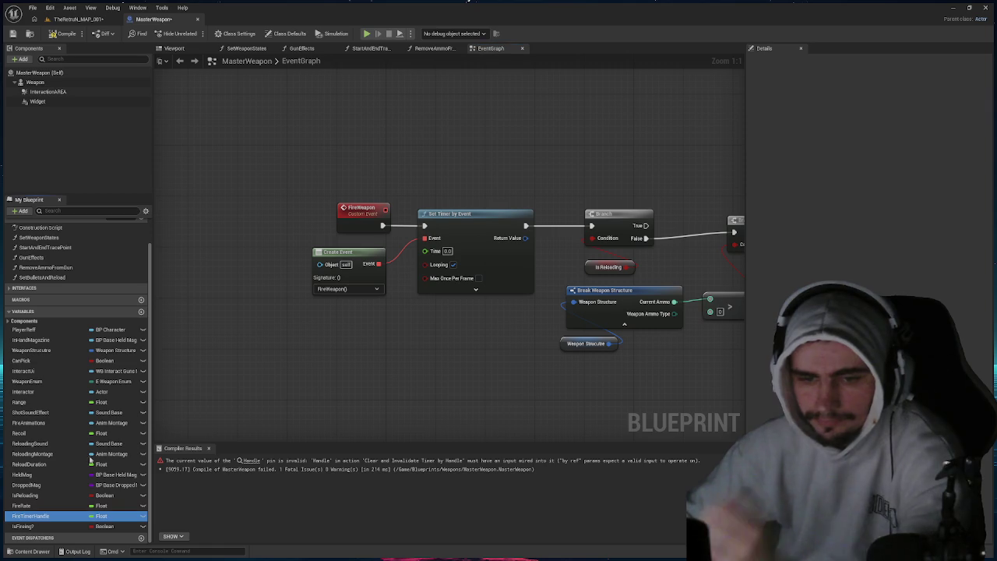
{"action": "mouse_move", "coordinate": [47, 515]}
{"action": "left_mouse_down"}
{"action": "mouse_move", "coordinate": [448, 251]}
{"action": "mouse_move", "coordinate": [388, 247]}
{"action": "mouse_move", "coordinate": [459, 196]}
{"action": "left_mouse_up"}
Recompile, delete the stray node on the timer Handle wire, and select the timer nodes.
{"action": "scroll", "coordinate": [571, 201], "scroll_direction": "down", "scroll_amount": 3}
{"action": "left_click_drag", "start_coordinate": [571, 201], "coordinate": [274, 211]}
{"action": "mouse_move", "coordinate": [136, 203]}
{"action": "left_mouse_down"}
{"action": "mouse_move", "coordinate": [336, 188]}
{"action": "mouse_move", "coordinate": [516, 216]}
{"action": "mouse_move", "coordinate": [327, 257]}
{"action": "mouse_move", "coordinate": [257, 234]}
{"action": "mouse_move", "coordinate": [194, 249]}
{"action": "mouse_move", "coordinate": [195, 155]}
{"action": "mouse_move", "coordinate": [227, 166]}
{"action": "left_mouse_up"}
{"action": "left_click", "coordinate": [62, 34]}
{"action": "left_click", "coordinate": [239, 201]}
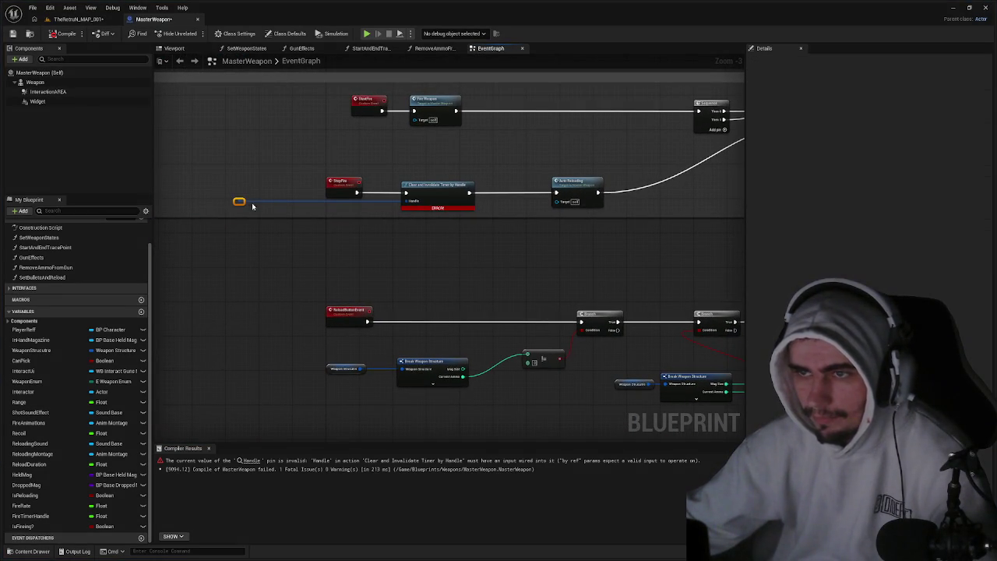
{"action": "key", "text": "Delete"}
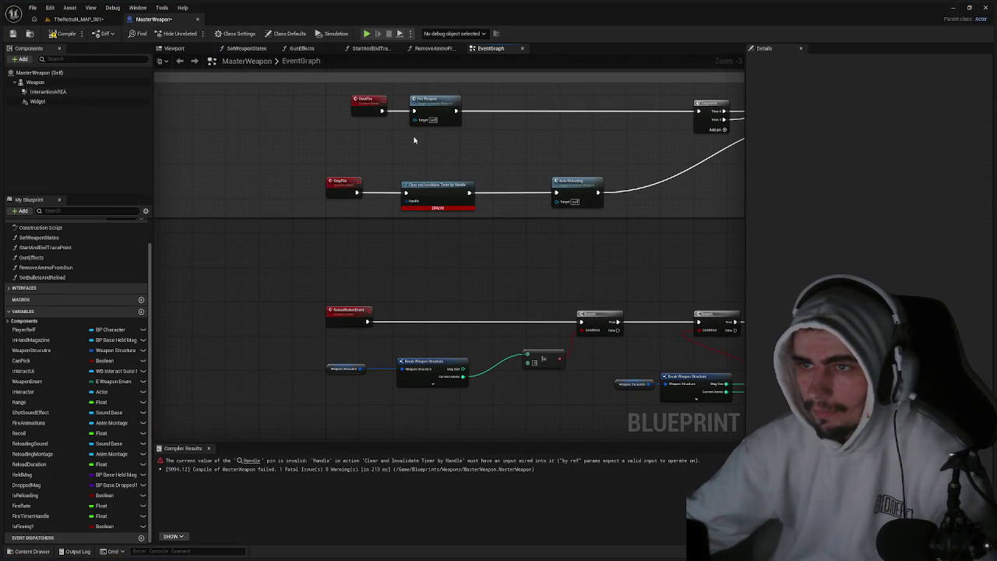
{"action": "mouse_move", "coordinate": [294, 203]}
{"action": "left_mouse_down"}
{"action": "mouse_move", "coordinate": [639, 197]}
{"action": "mouse_move", "coordinate": [319, 243]}
{"action": "mouse_move", "coordinate": [405, 231]}
{"action": "left_mouse_up"}
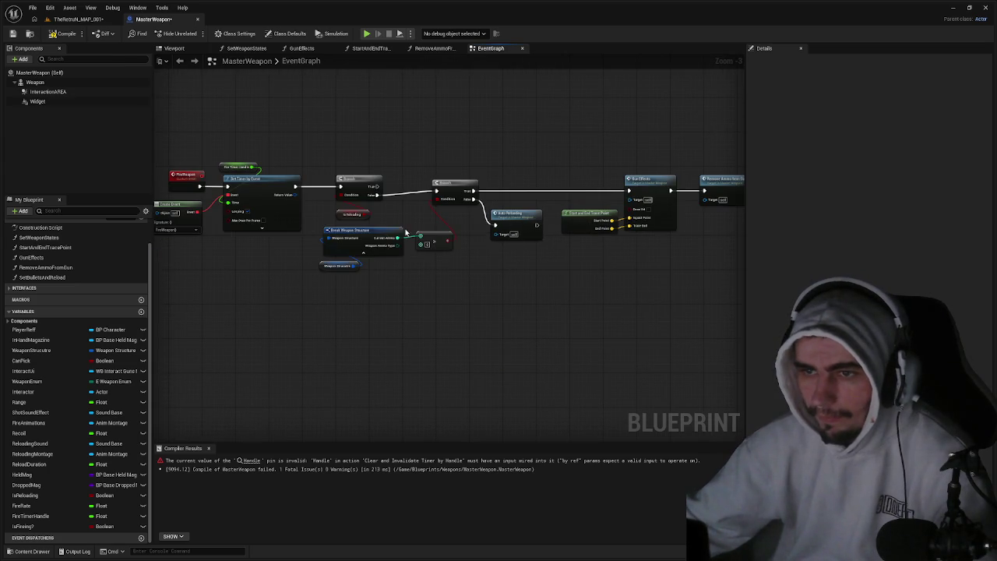
{"action": "left_click_drag", "start_coordinate": [233, 144], "coordinate": [266, 202]}
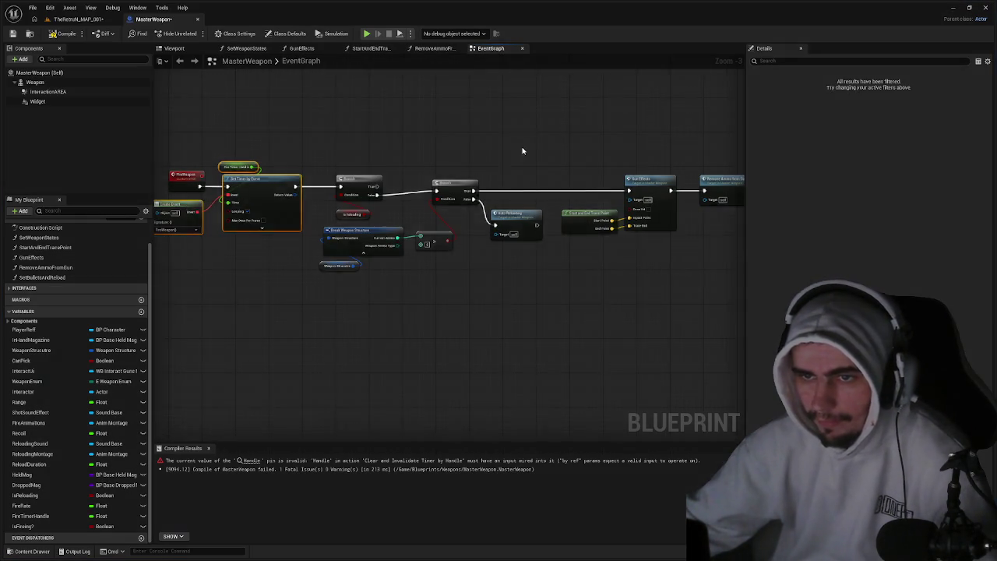
Paste the timer nodes after Fire Weapon under StartFire and link them.
{"action": "mouse_move", "coordinate": [524, 151]}
{"action": "left_mouse_down"}
{"action": "mouse_move", "coordinate": [407, 231]}
{"action": "mouse_move", "coordinate": [278, 223]}
{"action": "left_mouse_up"}
{"action": "left_click_drag", "start_coordinate": [581, 251], "coordinate": [436, 185]}
{"action": "mouse_move", "coordinate": [557, 204]}
{"action": "left_mouse_down"}
{"action": "mouse_move", "coordinate": [288, 210]}
{"action": "mouse_move", "coordinate": [314, 209]}
{"action": "mouse_move", "coordinate": [312, 197]}
{"action": "left_mouse_up"}
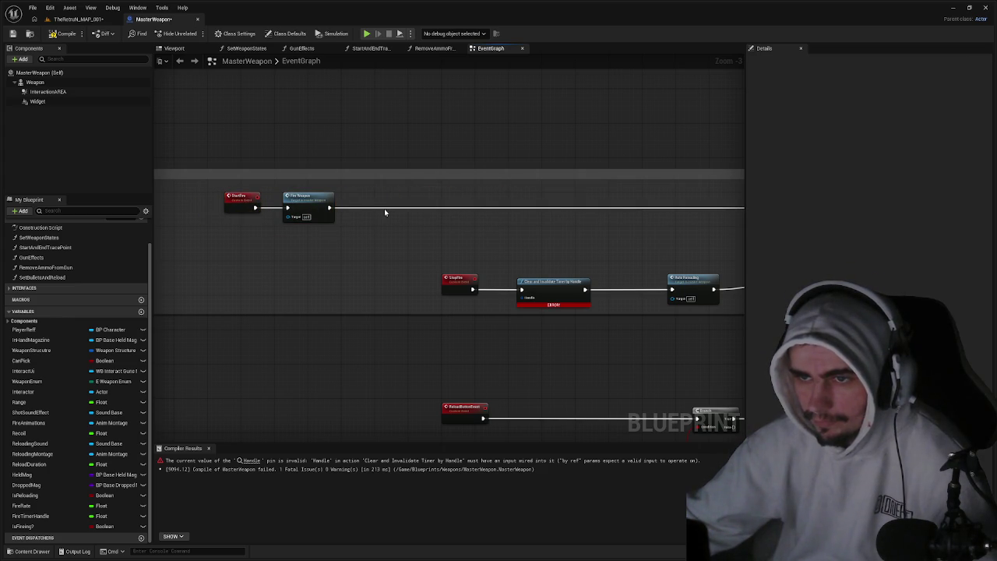
{"action": "key", "text": "ctrl+v"}
{"action": "left_click_drag", "start_coordinate": [410, 214], "coordinate": [330, 208]}
{"action": "mouse_move", "coordinate": [452, 232]}
{"action": "left_mouse_down"}
{"action": "mouse_move", "coordinate": [445, 227]}
{"action": "mouse_move", "coordinate": [522, 297]}
{"action": "left_mouse_up"}
Connect the timer to the Sequence node, compile, and switch to the TheReturn_MAP_001 level.
{"action": "mouse_move", "coordinate": [475, 207]}
{"action": "left_mouse_down"}
{"action": "mouse_move", "coordinate": [699, 220]}
{"action": "mouse_move", "coordinate": [644, 211]}
{"action": "left_mouse_up"}
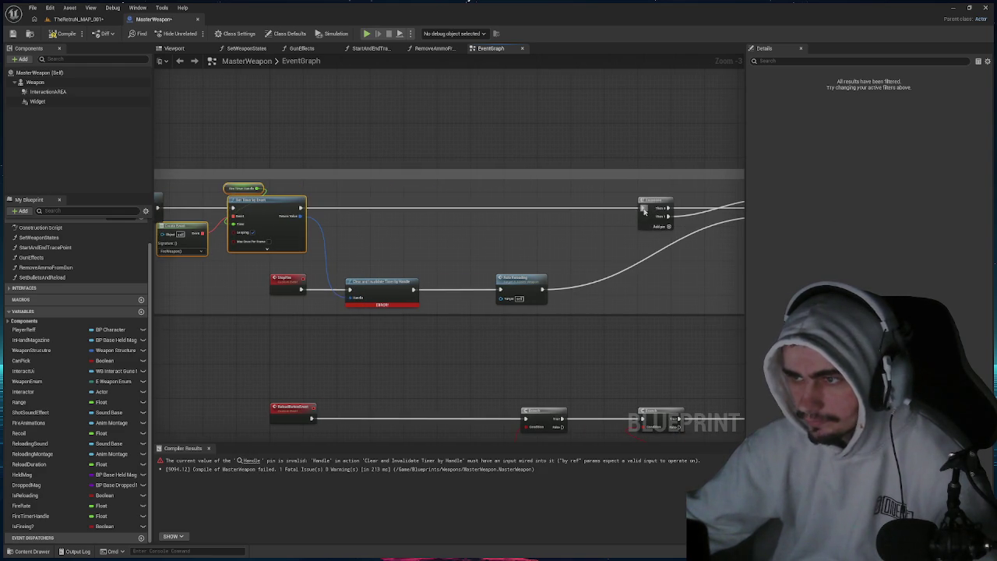
{"action": "left_click", "coordinate": [62, 33]}
{"action": "left_click", "coordinate": [78, 18]}
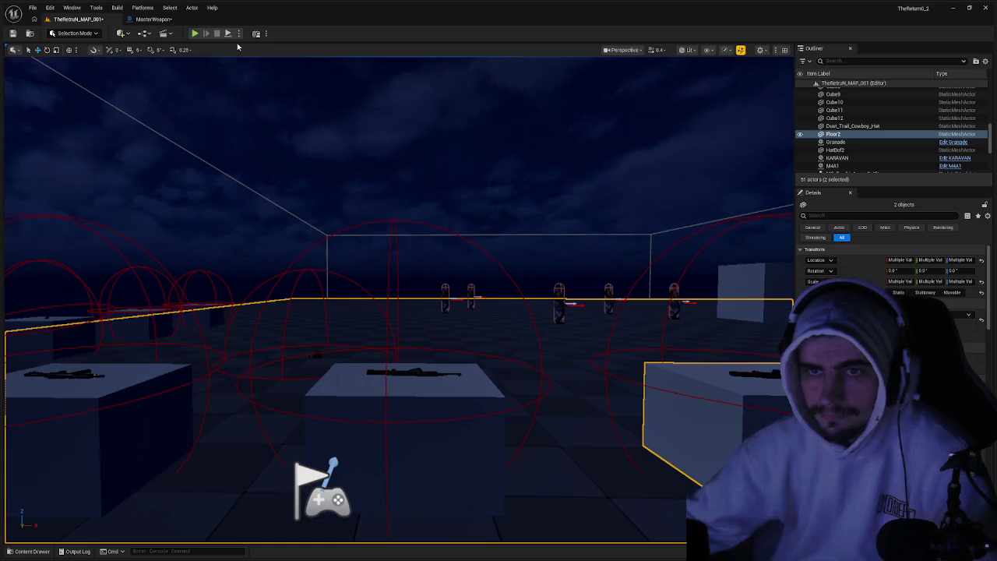
Play-test firing the weapon, then return to MasterWeapon's EventGraph.
{"action": "left_click", "coordinate": [196, 34]}
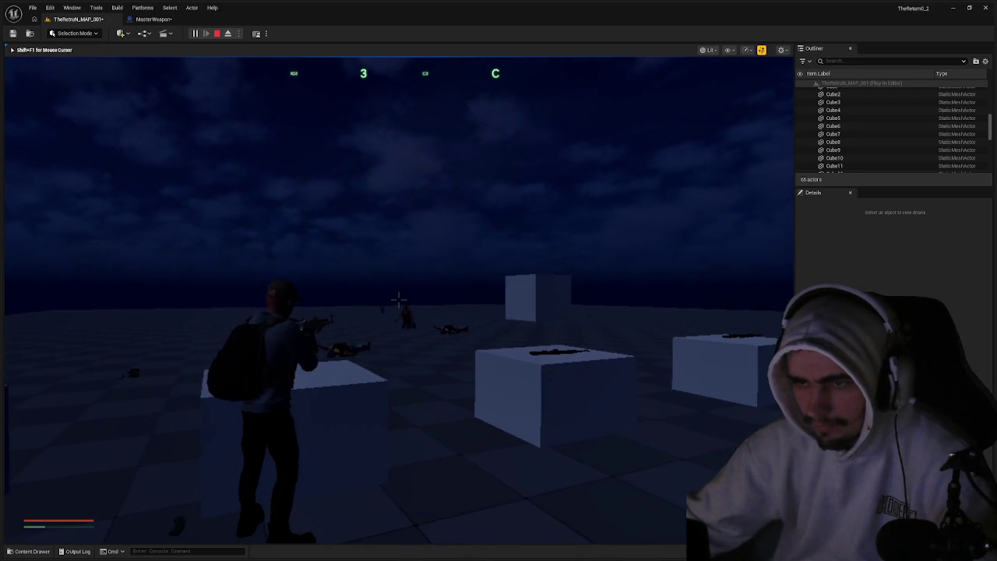
{"action": "key", "text": "Escape"}
{"action": "left_click", "coordinate": [153, 19]}
{"action": "left_click_drag", "start_coordinate": [332, 177], "coordinate": [550, 176]}
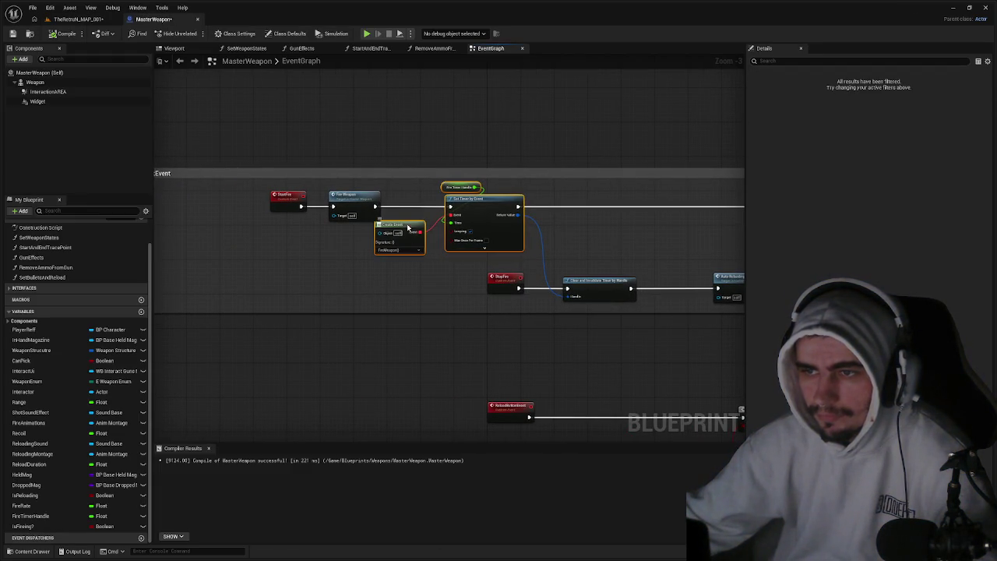
Jump to the FireWeapon event, marquee-select its whole chain and drag it upward.
{"action": "double_click", "coordinate": [407, 226]}
{"action": "mouse_move", "coordinate": [587, 204]}
{"action": "left_mouse_down"}
{"action": "mouse_move", "coordinate": [421, 225]}
{"action": "mouse_move", "coordinate": [480, 189]}
{"action": "mouse_move", "coordinate": [414, 234]}
{"action": "left_mouse_up"}
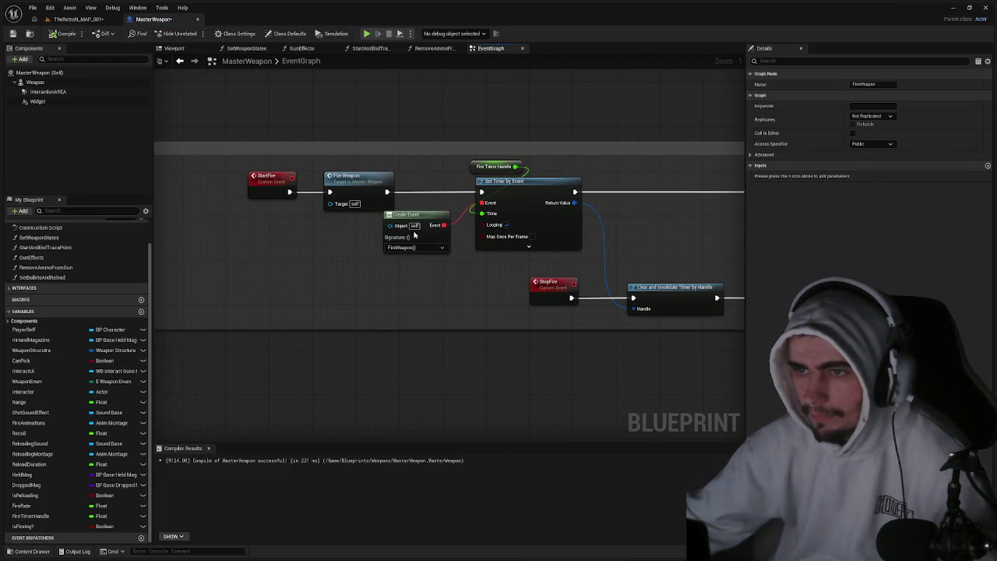
{"action": "left_click", "coordinate": [416, 222]}
{"action": "scroll", "coordinate": [421, 225], "scroll_direction": "down", "scroll_amount": 3}
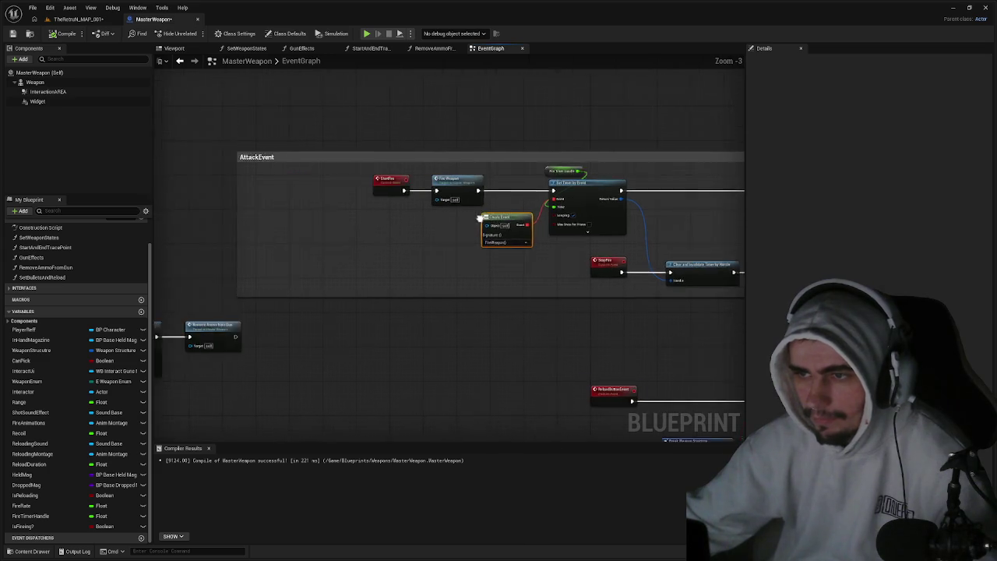
{"action": "scroll", "coordinate": [448, 222], "scroll_direction": "down", "scroll_amount": 1}
{"action": "mouse_move", "coordinate": [448, 222]}
{"action": "left_mouse_down"}
{"action": "mouse_move", "coordinate": [629, 178]}
{"action": "mouse_move", "coordinate": [693, 175]}
{"action": "left_mouse_up"}
{"action": "left_click_drag", "start_coordinate": [407, 266], "coordinate": [238, 218]}
{"action": "mouse_move", "coordinate": [395, 220]}
{"action": "left_mouse_down"}
{"action": "mouse_move", "coordinate": [400, 169]}
{"action": "mouse_move", "coordinate": [379, 160]}
{"action": "mouse_move", "coordinate": [474, 184]}
{"action": "mouse_move", "coordinate": [552, 185]}
{"action": "mouse_move", "coordinate": [529, 171]}
{"action": "mouse_move", "coordinate": [724, 223]}
{"action": "mouse_move", "coordinate": [447, 236]}
{"action": "left_mouse_up"}
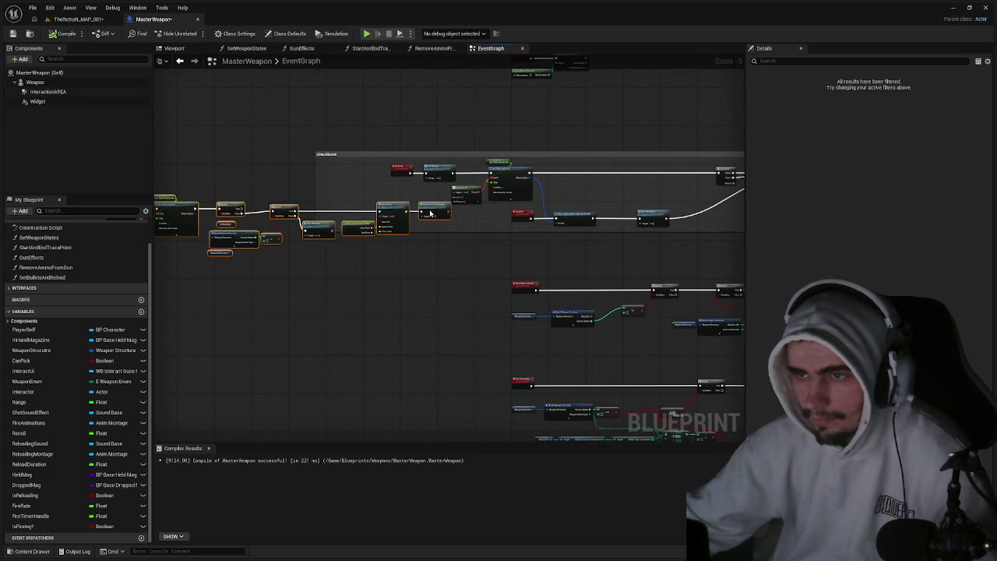
{"action": "scroll", "coordinate": [438, 218], "scroll_direction": "down", "scroll_amount": 1}
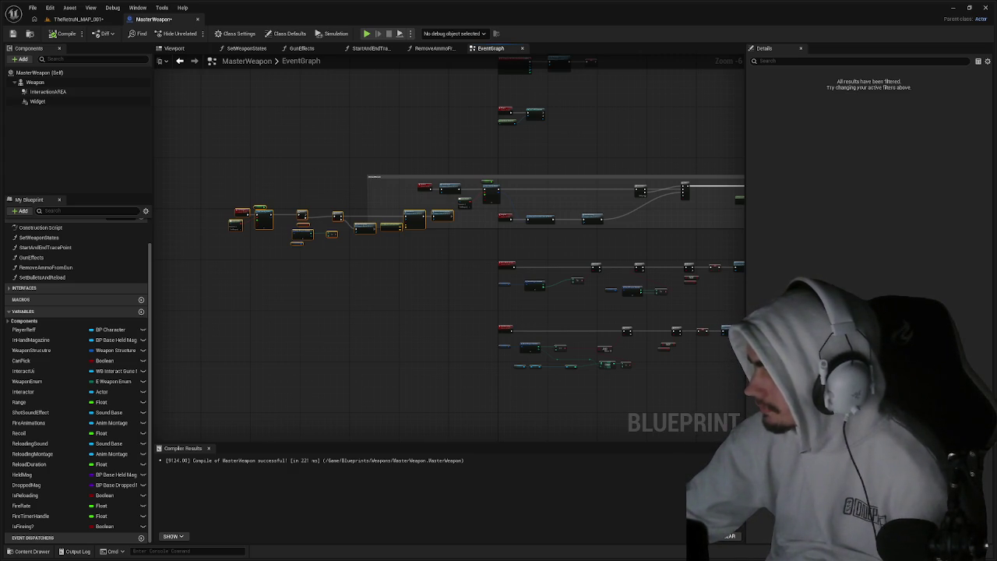
{"action": "scroll", "coordinate": [449, 278], "scroll_direction": "up", "scroll_amount": 4}
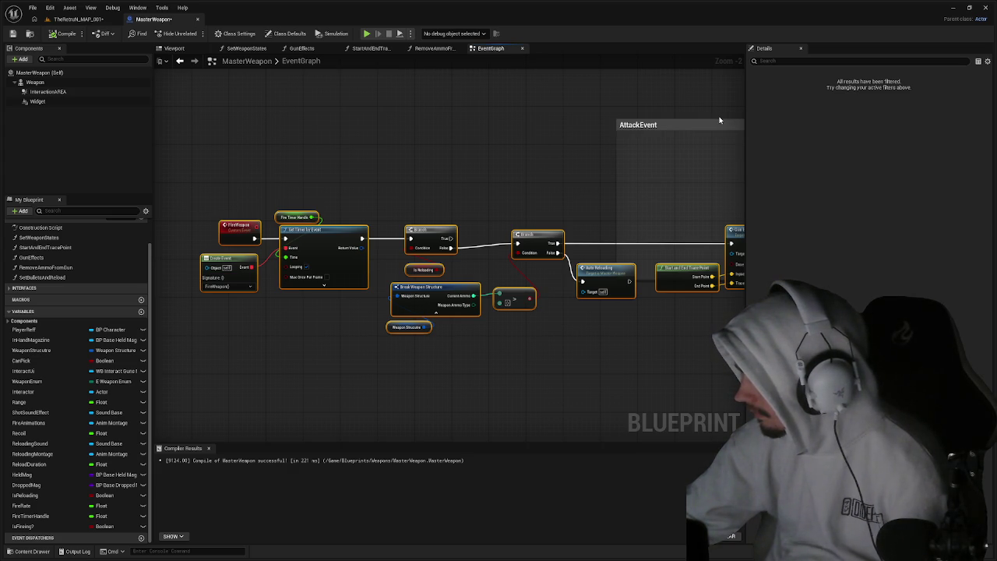
Delete the Set Timer by Event, Fire Timer Handle and Create Event nodes under FireWeapon.
{"action": "left_click_drag", "start_coordinate": [334, 296], "coordinate": [298, 210]}
{"action": "key", "text": "Delete"}
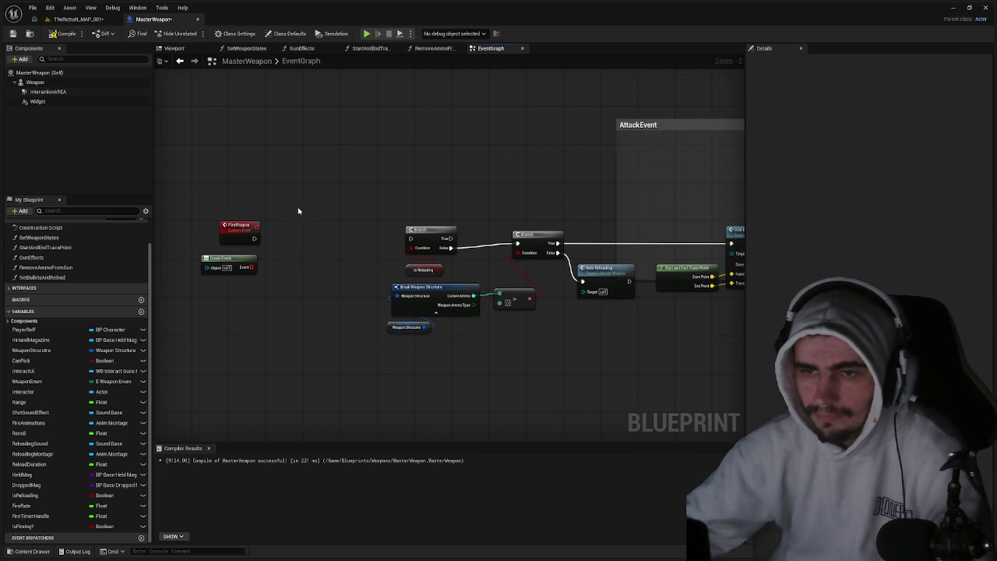
{"action": "left_click_drag", "start_coordinate": [249, 282], "coordinate": [222, 269]}
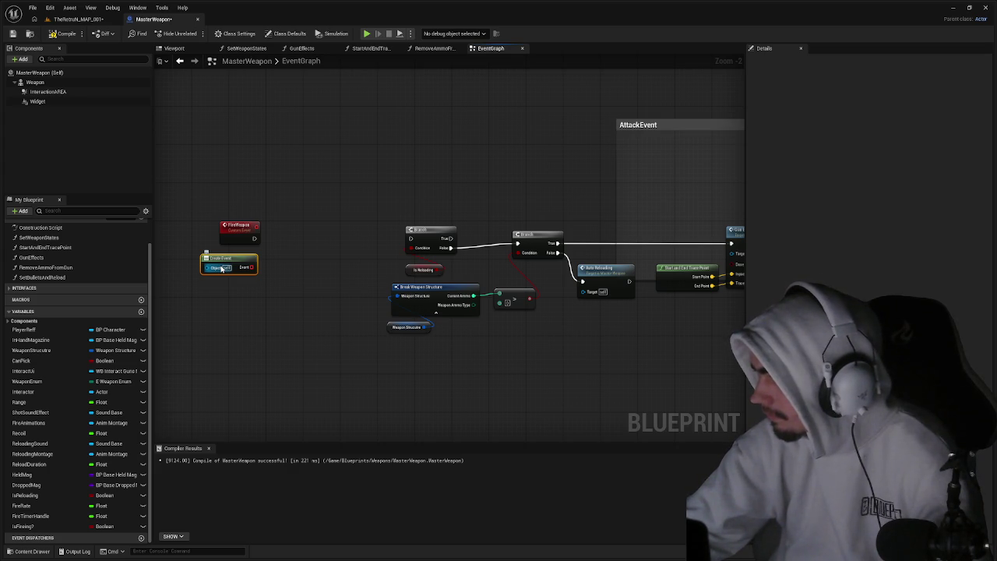
{"action": "key", "text": "Delete"}
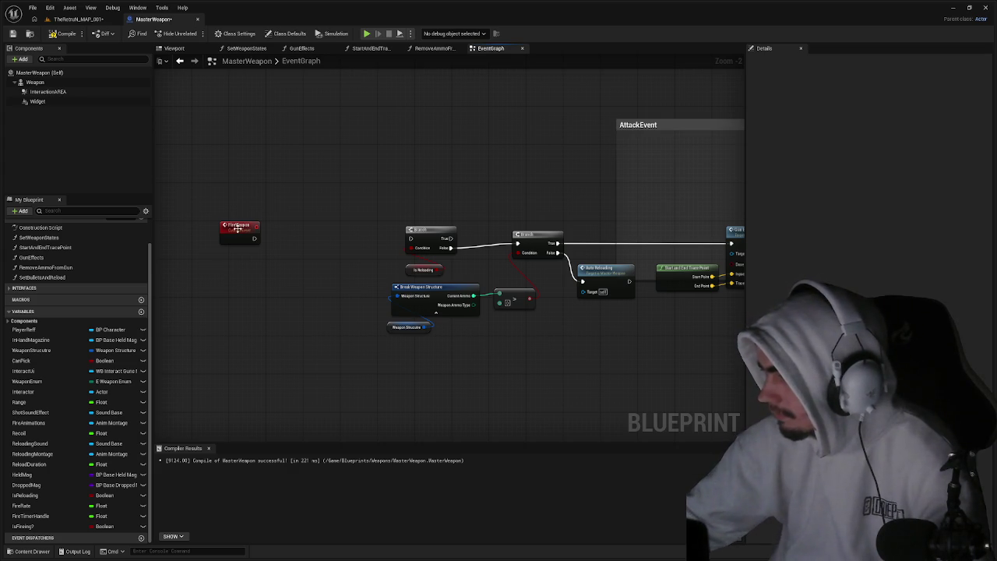
Wire FireWeapon directly into the first Branch and recompile.
{"action": "left_click_drag", "start_coordinate": [254, 238], "coordinate": [411, 239]}
{"action": "left_click_drag", "start_coordinate": [240, 236], "coordinate": [360, 238]}
{"action": "mouse_move", "coordinate": [498, 182]}
{"action": "left_mouse_down"}
{"action": "mouse_move", "coordinate": [441, 196]}
{"action": "mouse_move", "coordinate": [466, 203]}
{"action": "left_mouse_up"}
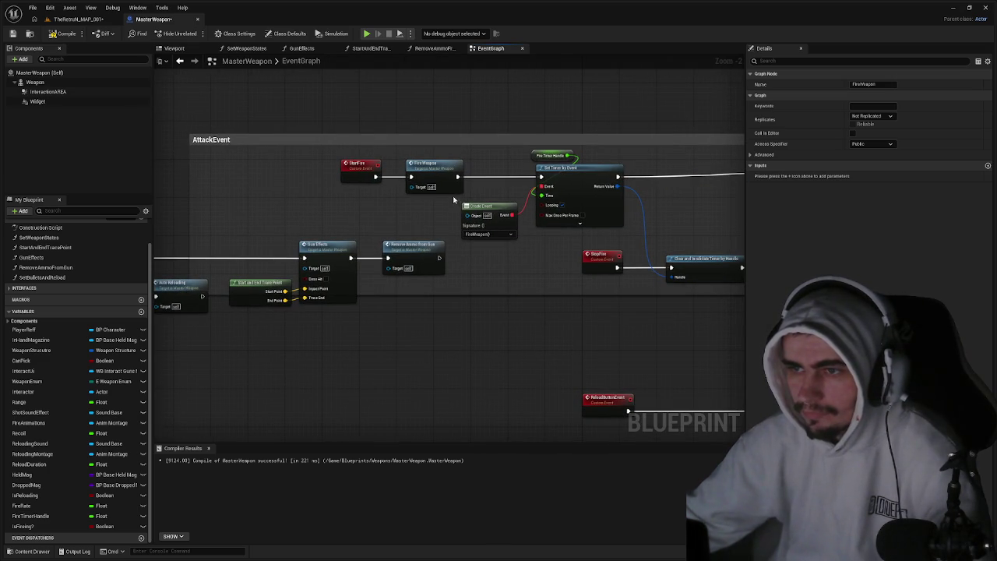
{"action": "left_click", "coordinate": [552, 155]}
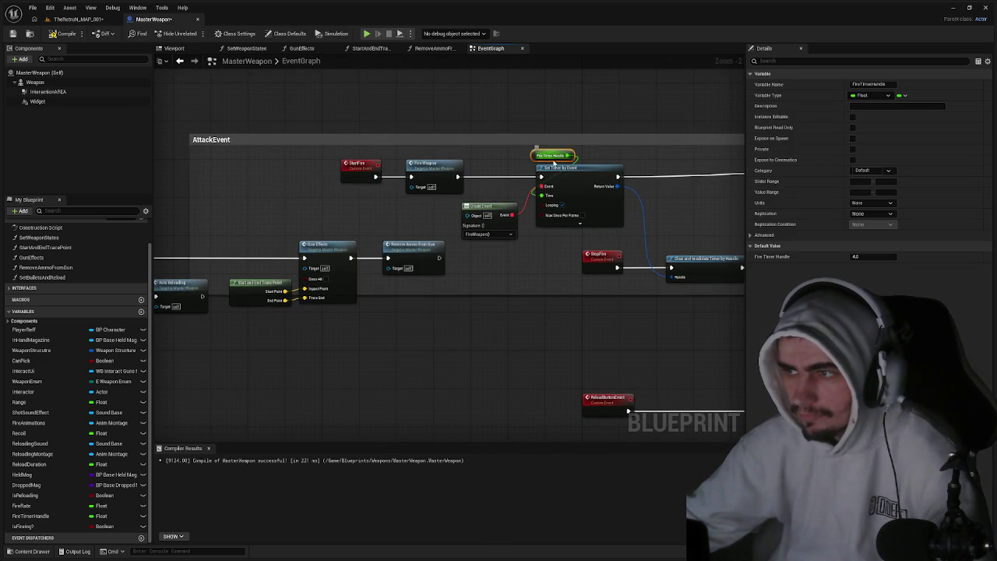
{"action": "left_click", "coordinate": [62, 34]}
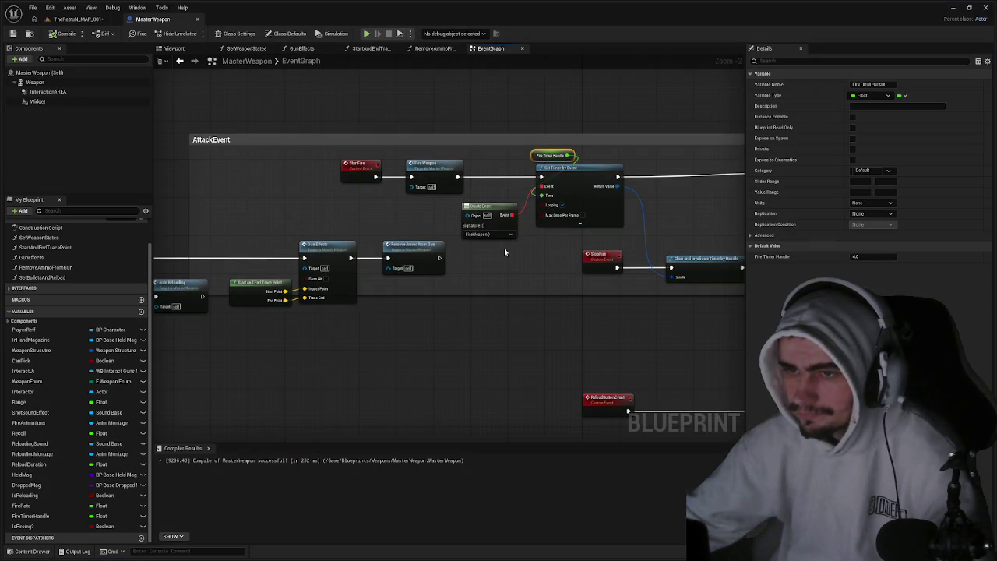
{"action": "left_click_drag", "start_coordinate": [504, 248], "coordinate": [599, 242]}
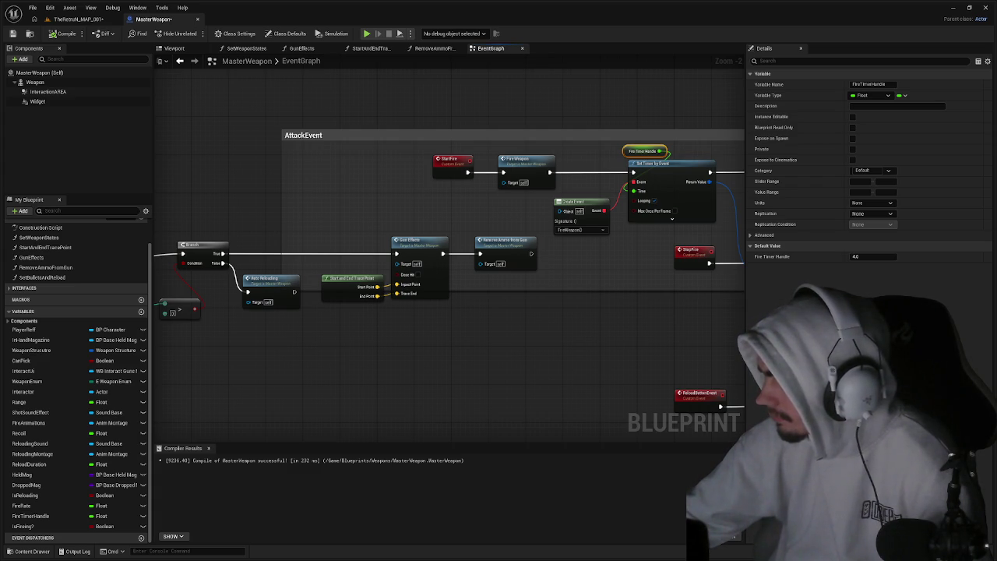
{"action": "scroll", "coordinate": [691, 218], "scroll_direction": "up", "scroll_amount": 2}
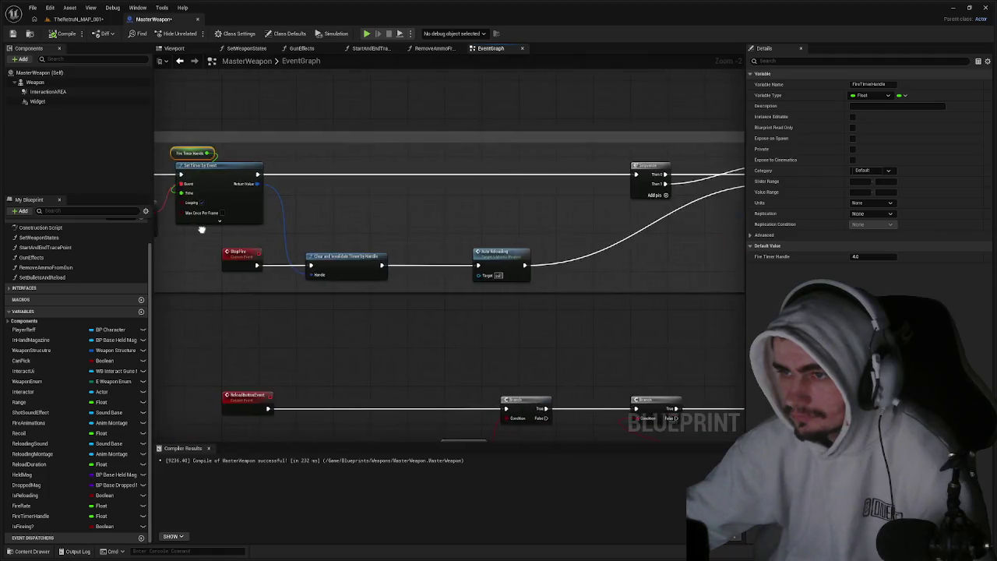
Start a 'trace spaw' node search after Remove Ammo From Gun, then cancel it.
{"action": "scroll", "coordinate": [691, 219], "scroll_direction": "down", "scroll_amount": 2}
{"action": "mouse_move", "coordinate": [655, 227]}
{"action": "left_mouse_down"}
{"action": "mouse_move", "coordinate": [670, 234]}
{"action": "mouse_move", "coordinate": [692, 219]}
{"action": "left_mouse_up"}
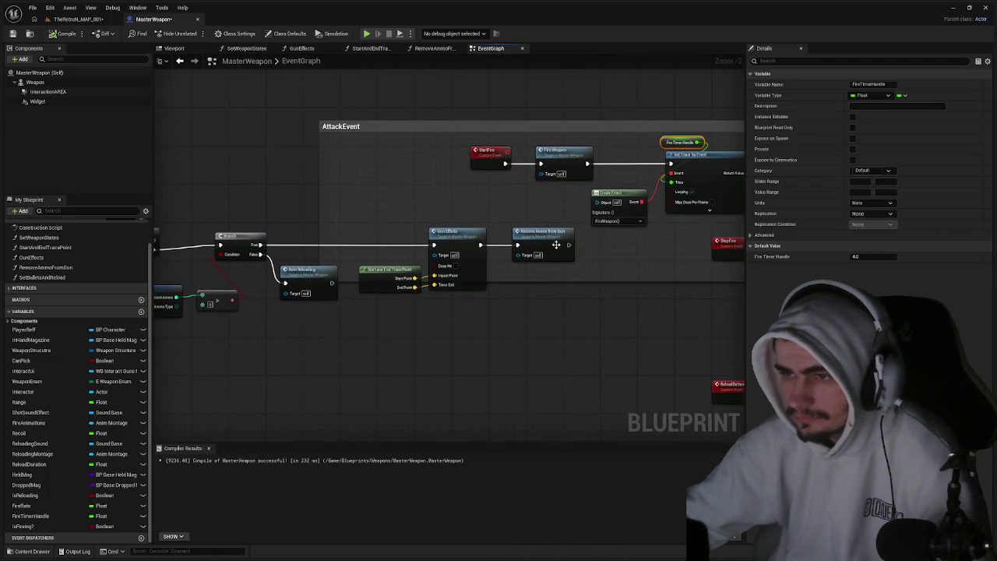
{"action": "left_click_drag", "start_coordinate": [569, 244], "coordinate": [603, 245]}
{"action": "type", "text": "trace s"}
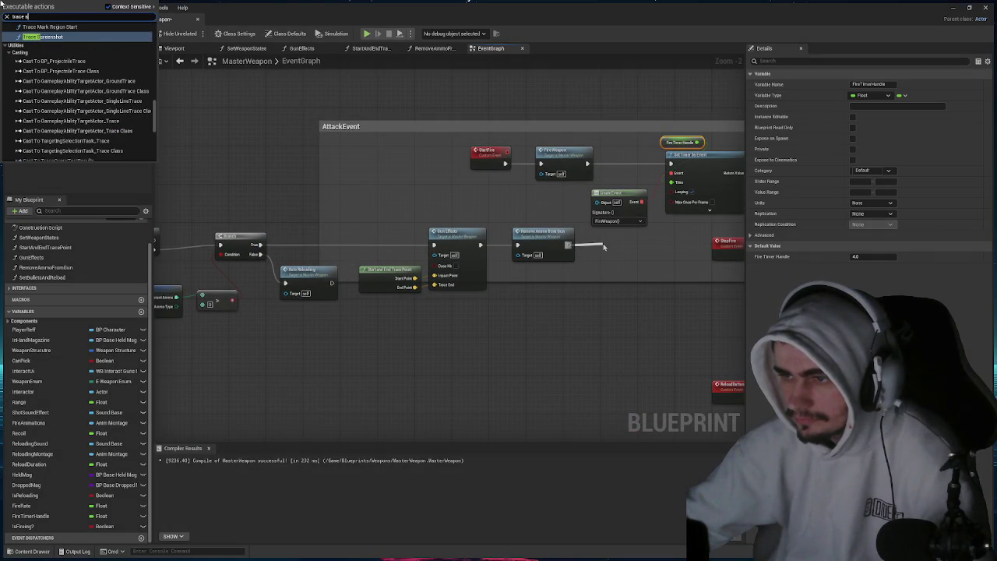
{"action": "type", "text": "paw"}
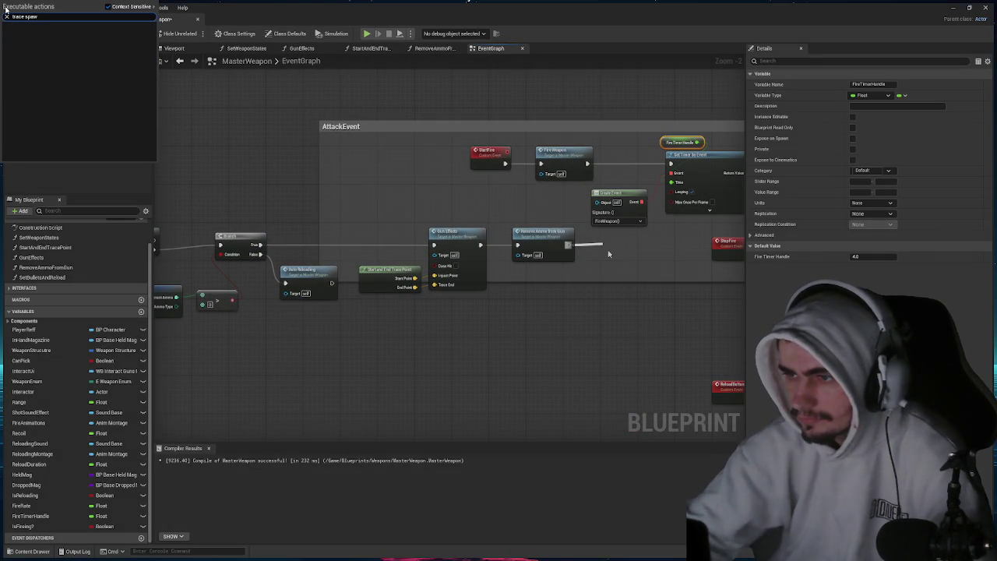
{"action": "key", "text": "BackSpace"}
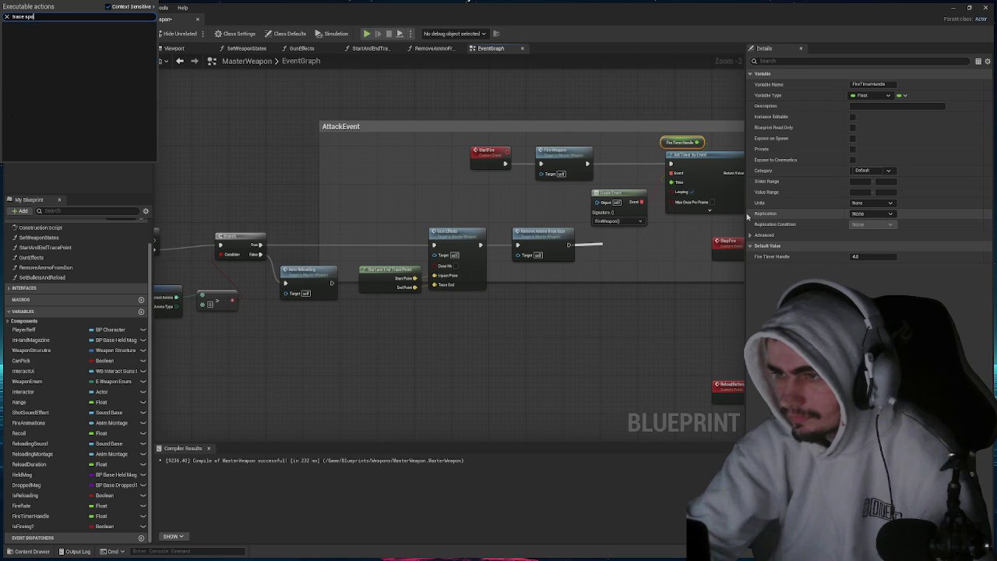
{"action": "key", "text": "BackSpace"}
{"action": "key", "text": "BackSpace"}
{"action": "key", "text": "BackSpace"}
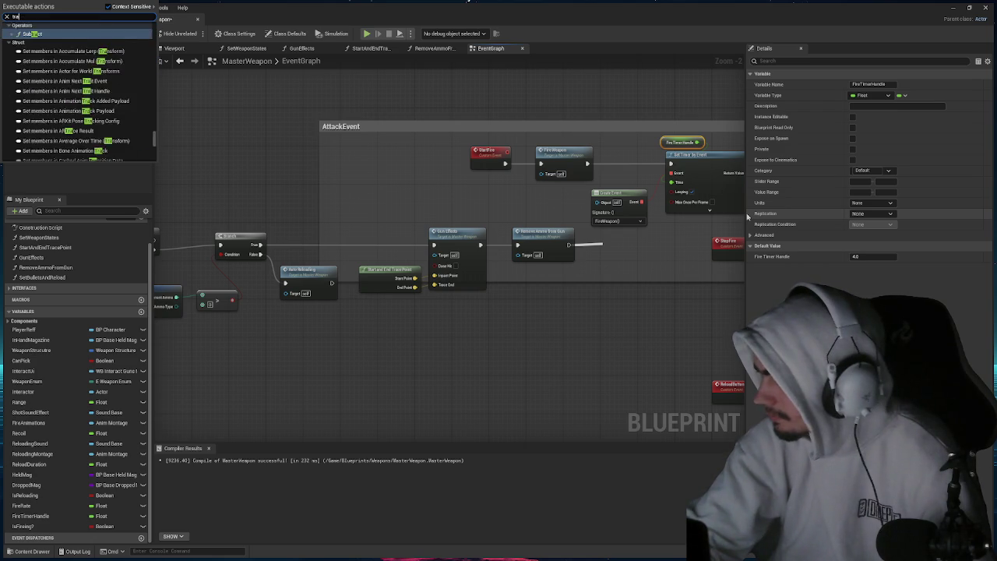
{"action": "type", "text": "Trac"}
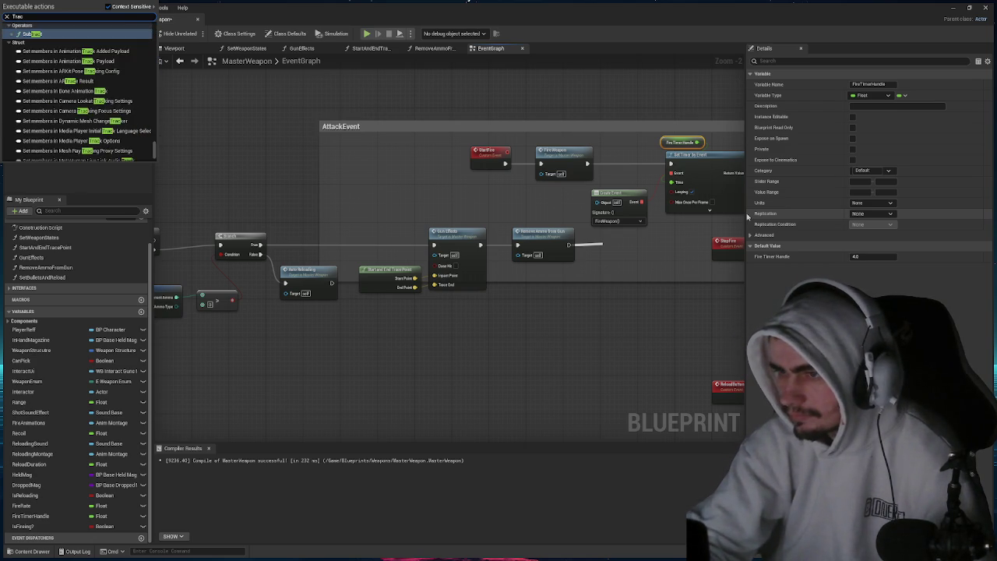
{"action": "key", "text": "BackSpace"}
{"action": "key", "text": "BackSpace"}
{"action": "key", "text": "BackSpace"}
{"action": "left_click", "coordinate": [565, 311]}
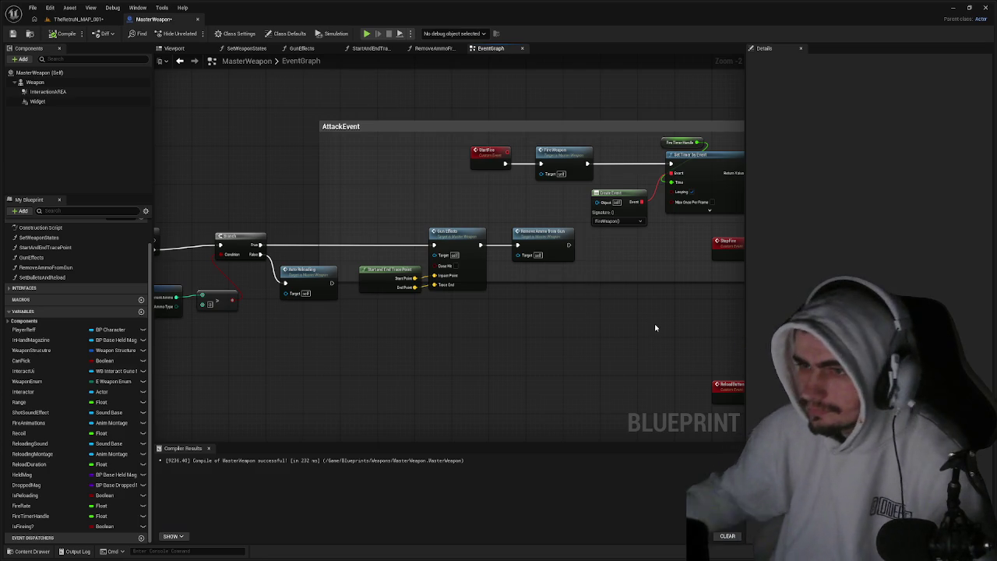
Pan to the FireWeapon branch nodes and switch to the TheReturn_MAP_001 level.
{"action": "mouse_move", "coordinate": [691, 349]}
{"action": "left_mouse_down"}
{"action": "mouse_move", "coordinate": [332, 311]}
{"action": "mouse_move", "coordinate": [437, 234]}
{"action": "mouse_move", "coordinate": [499, 265]}
{"action": "mouse_move", "coordinate": [545, 257]}
{"action": "mouse_move", "coordinate": [264, 265]}
{"action": "mouse_move", "coordinate": [200, 327]}
{"action": "mouse_move", "coordinate": [439, 285]}
{"action": "mouse_move", "coordinate": [238, 275]}
{"action": "left_mouse_up"}
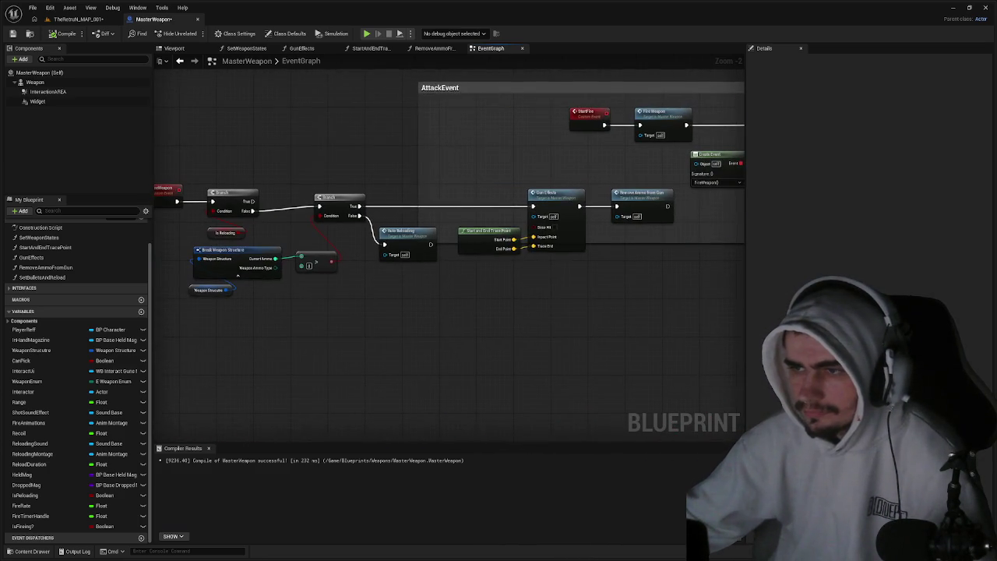
{"action": "left_click_drag", "start_coordinate": [654, 272], "coordinate": [629, 272]}
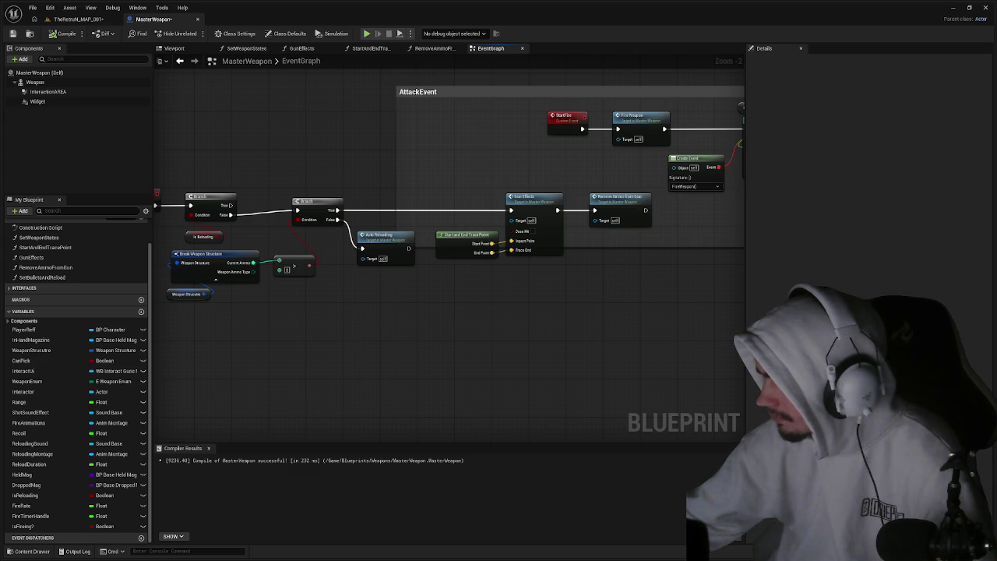
{"action": "left_click", "coordinate": [78, 19]}
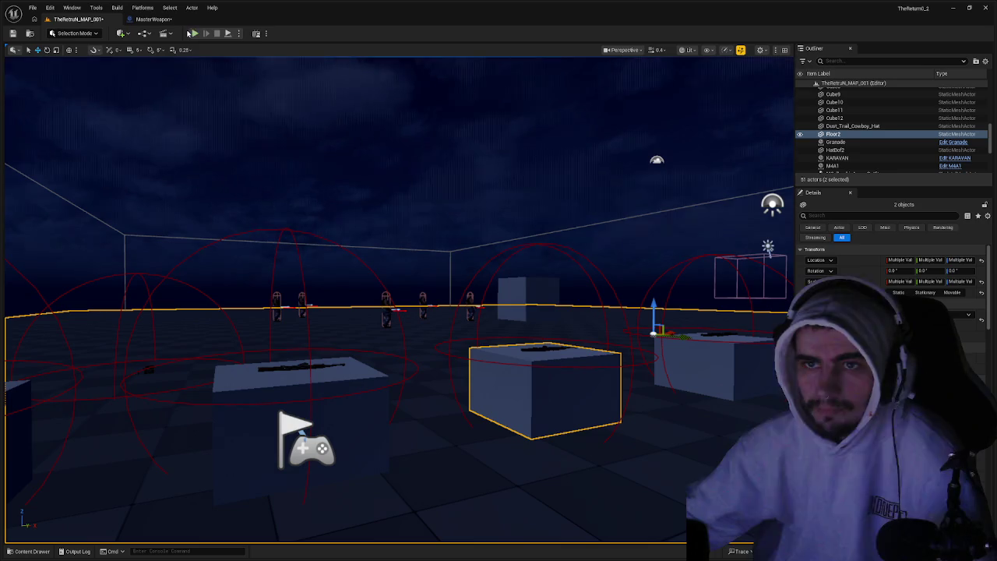
Run a quick play test of the level, then return to the MasterWeapon blueprint.
{"action": "left_click", "coordinate": [195, 33]}
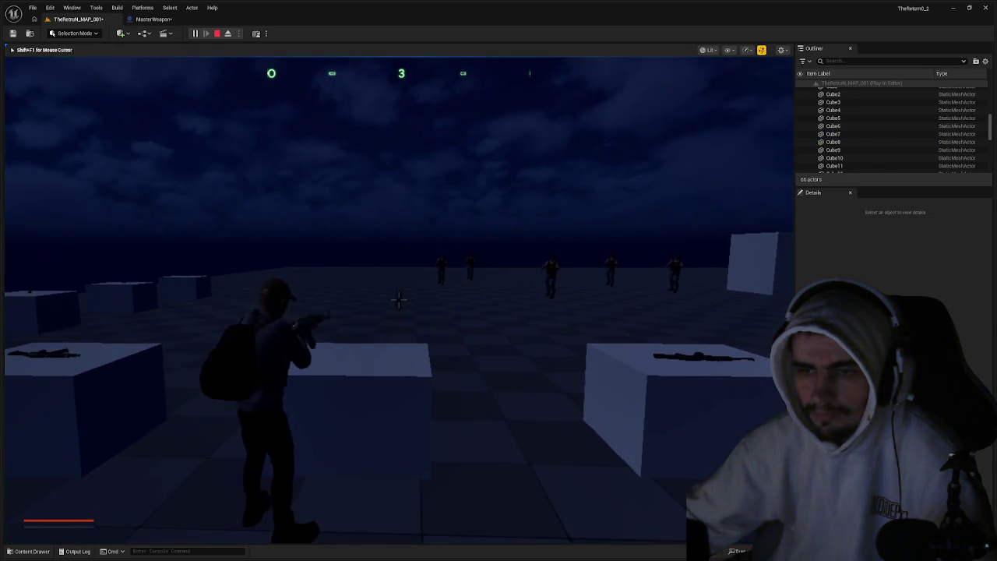
{"action": "key", "text": "Escape"}
{"action": "left_click", "coordinate": [153, 19]}
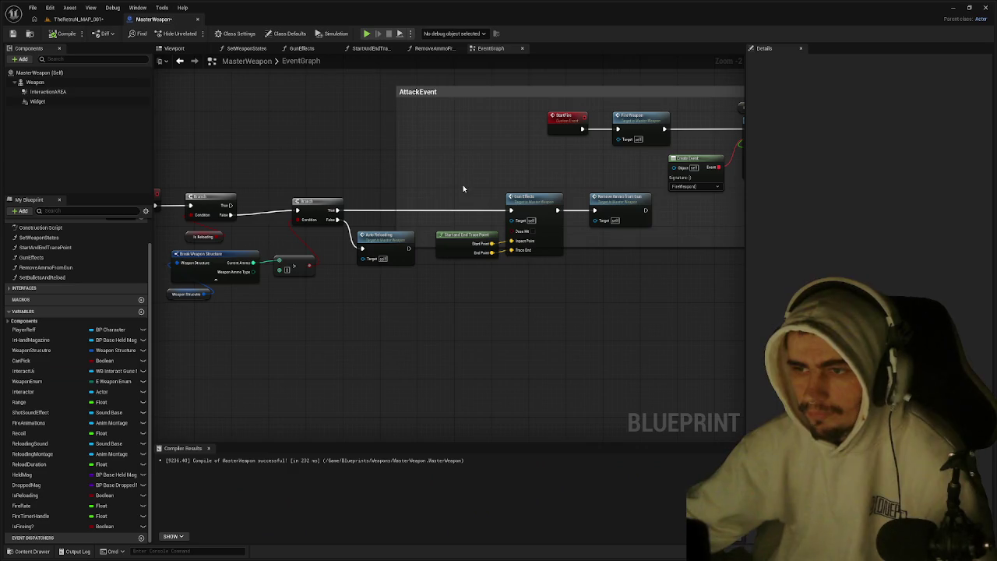
Pan and zoom the EventGraph to view Set Timer, StopFire and the FireWeapon event.
{"action": "left_click_drag", "start_coordinate": [534, 158], "coordinate": [224, 174]}
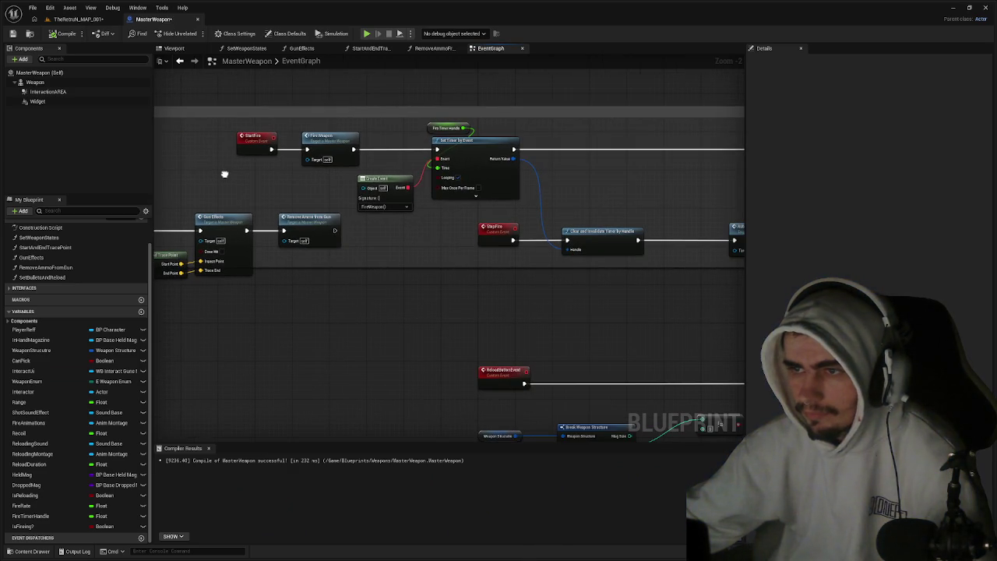
{"action": "left_click", "coordinate": [387, 183]}
{"action": "mouse_move", "coordinate": [434, 223]}
{"action": "left_mouse_down"}
{"action": "mouse_move", "coordinate": [367, 218]}
{"action": "mouse_move", "coordinate": [744, 219]}
{"action": "left_mouse_up"}
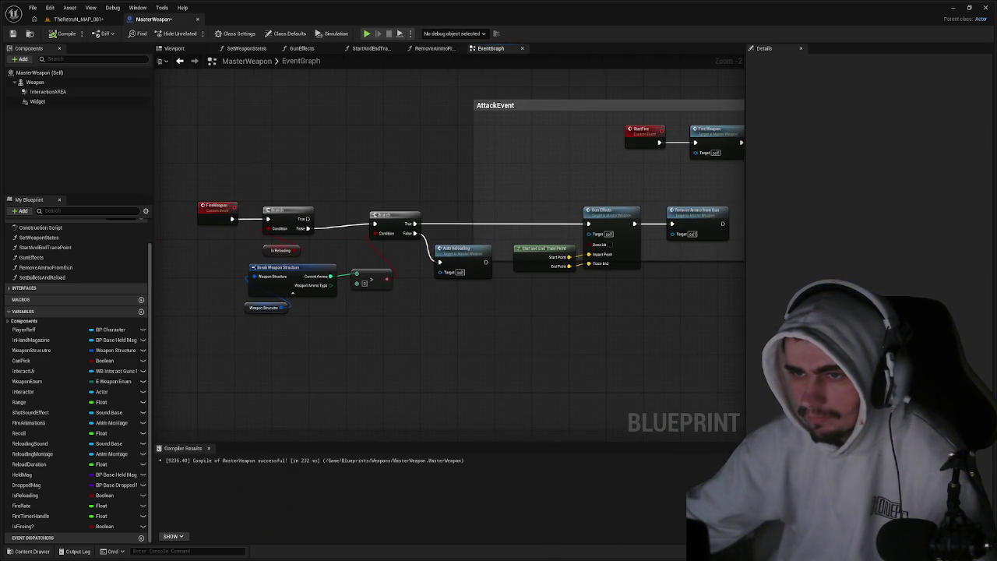
{"action": "scroll", "coordinate": [682, 223], "scroll_direction": "down", "scroll_amount": 2}
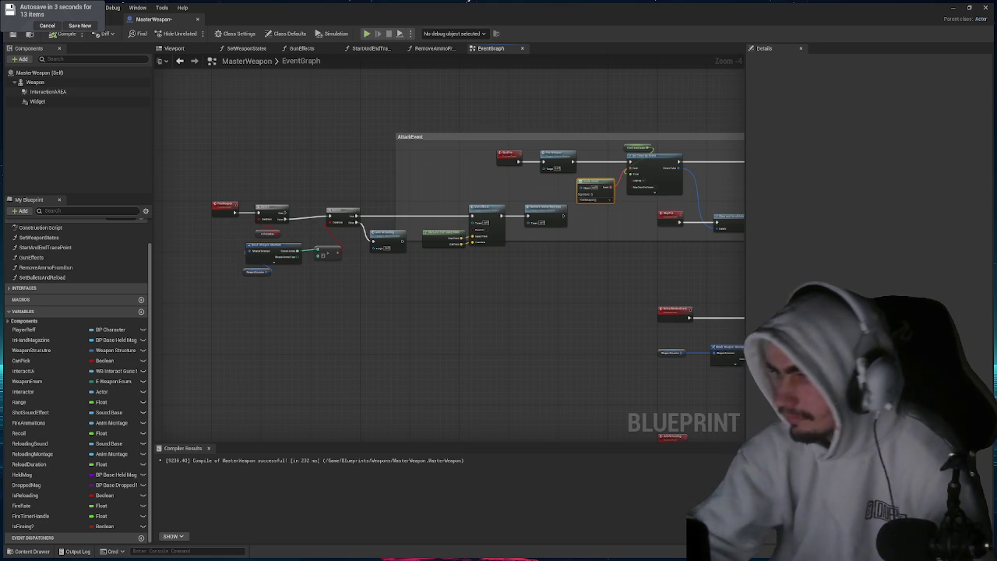
Set FireTimerHandle's default value to 0.03 and compile MasterWeapon.
{"action": "left_click", "coordinate": [638, 148]}
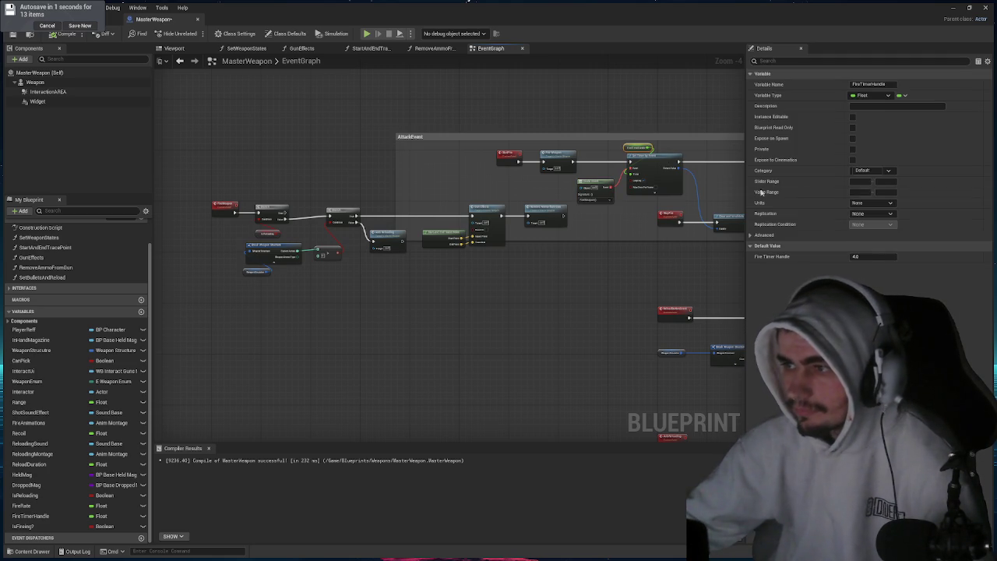
{"action": "left_click", "coordinate": [872, 256]}
{"action": "type", "text": "0.03"}
{"action": "key", "text": "Return"}
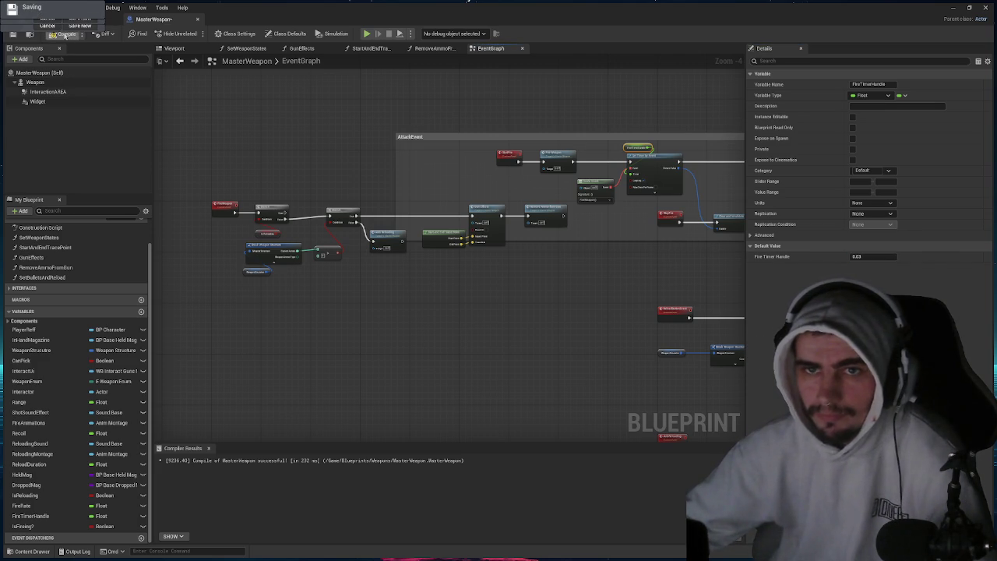
{"action": "left_click", "coordinate": [114, 20]}
Play-test the level by picking up a rifle, then return to MasterWeapon.
{"action": "left_click", "coordinate": [195, 33]}
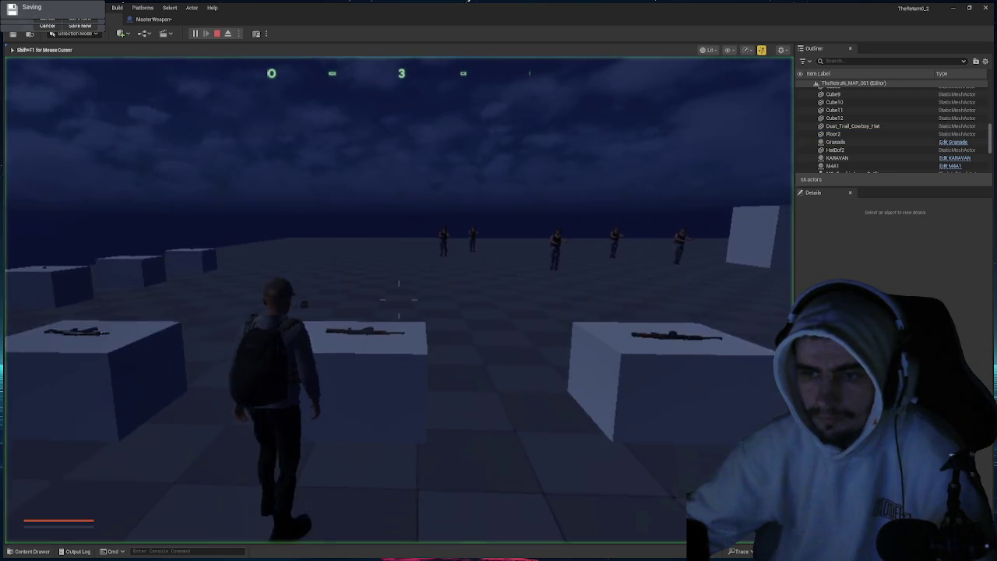
{"action": "key", "text": "e"}
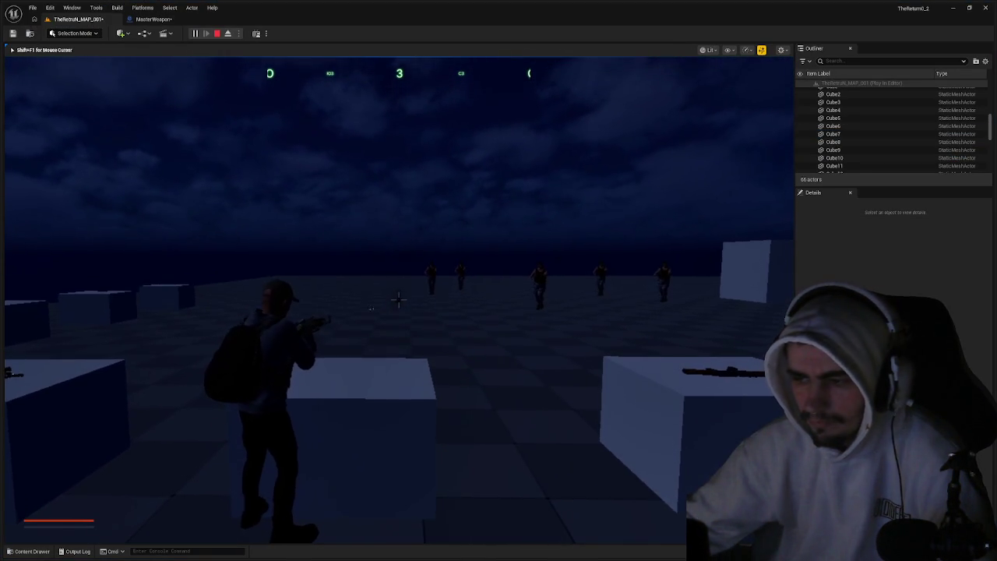
{"action": "key", "text": "Escape"}
{"action": "left_click", "coordinate": [153, 19]}
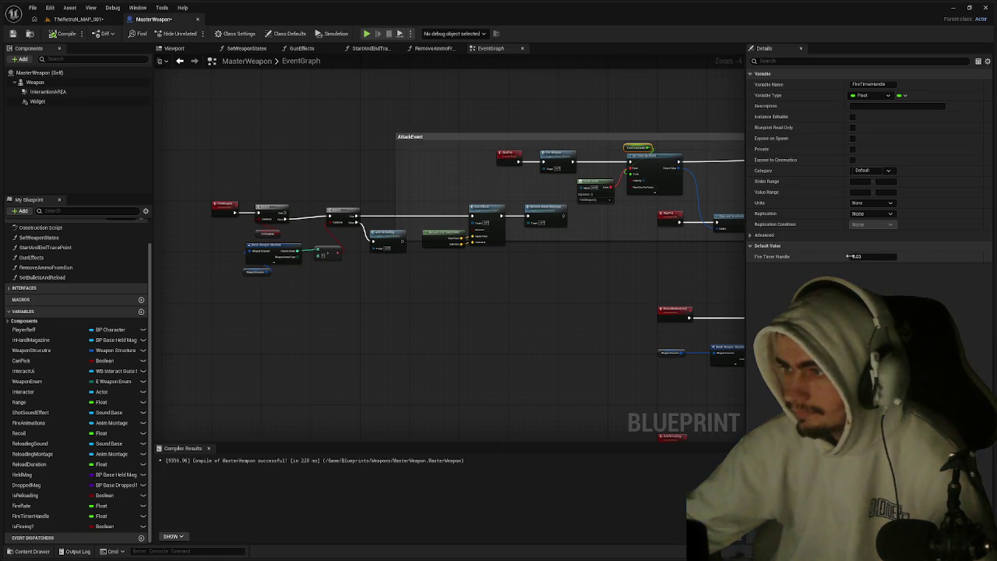
Recompile MasterWeapon, clear the compiler results log and deselect the variable.
{"action": "scroll", "coordinate": [618, 214], "scroll_direction": "up", "scroll_amount": 2}
{"action": "scroll", "coordinate": [618, 214], "scroll_direction": "down", "scroll_amount": 1}
{"action": "scroll", "coordinate": [659, 196], "scroll_direction": "down", "scroll_amount": 2}
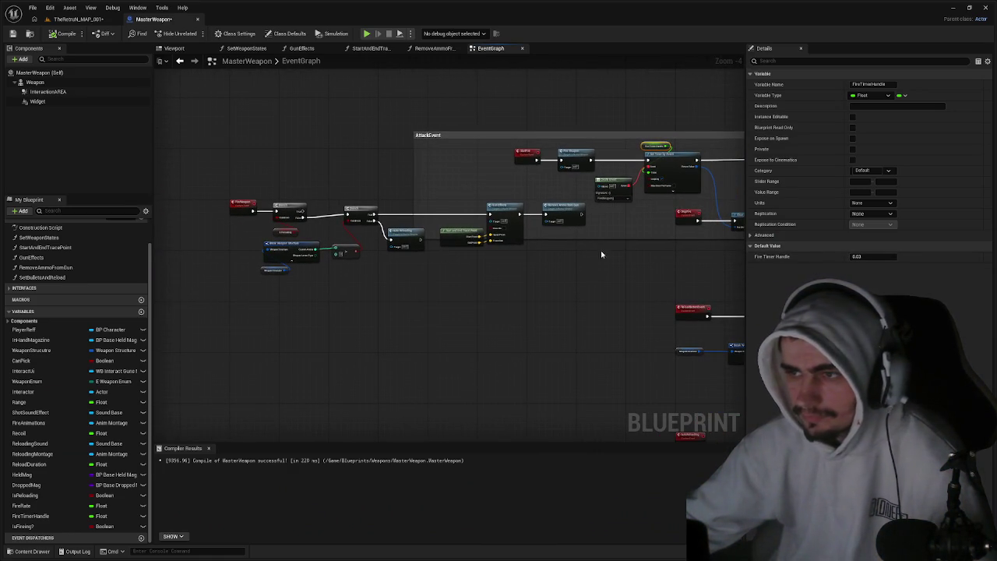
{"action": "left_click", "coordinate": [62, 33]}
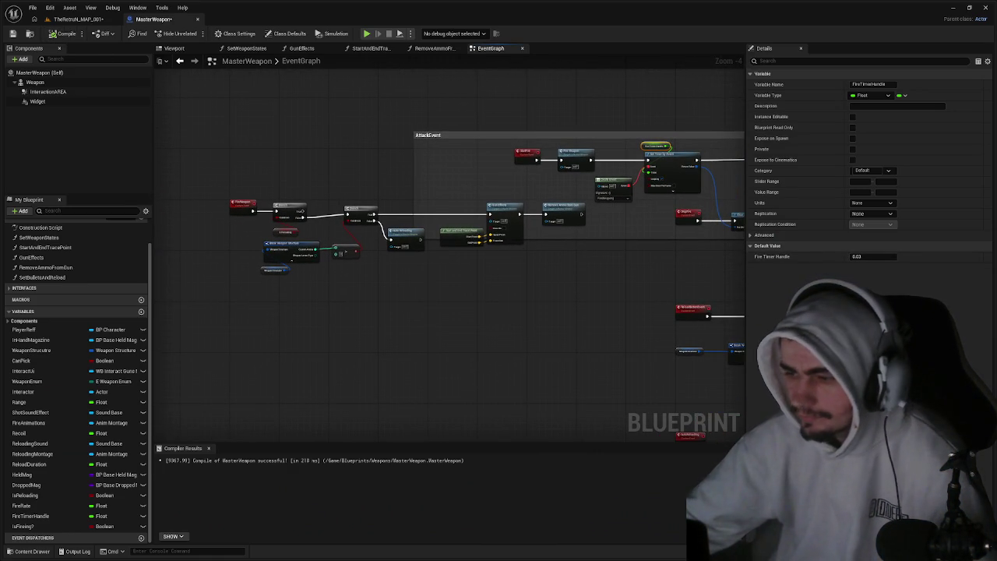
{"action": "left_click", "coordinate": [158, 448]}
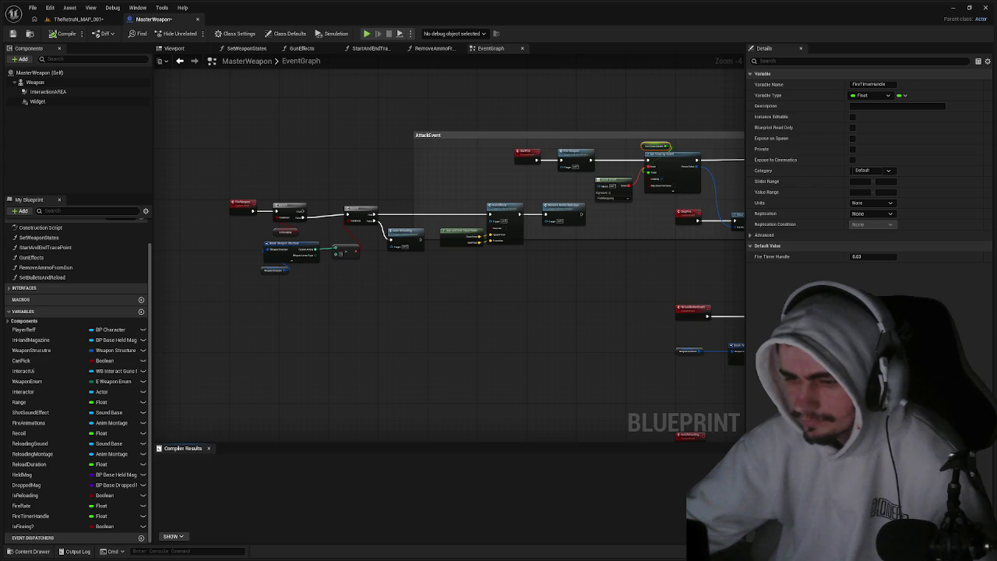
{"action": "left_click", "coordinate": [245, 51]}
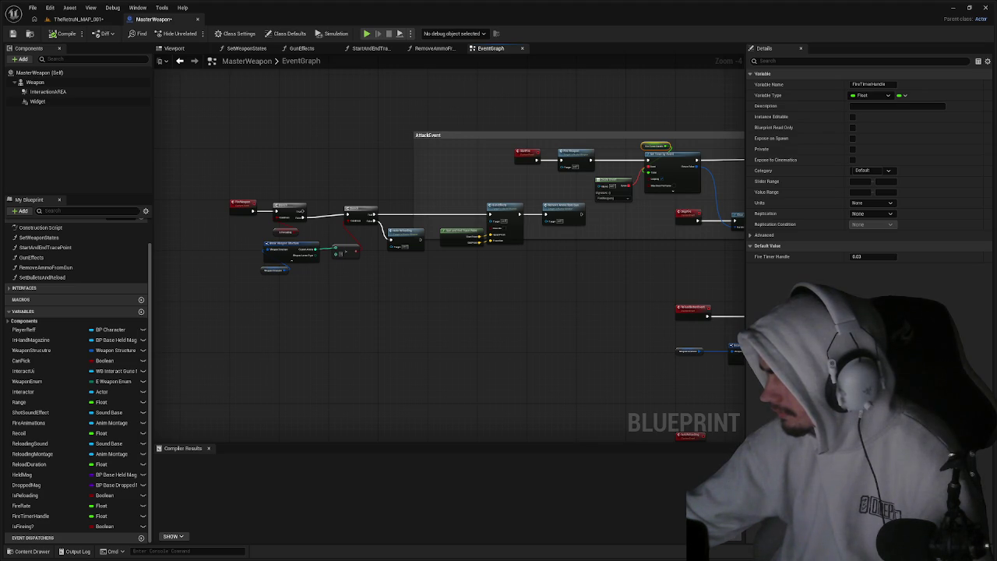
Inspect Set Timer by Event and StopFire, then marquee-select the FireWeapon event's node chain.
{"action": "scroll", "coordinate": [491, 201], "scroll_direction": "up", "scroll_amount": 5}
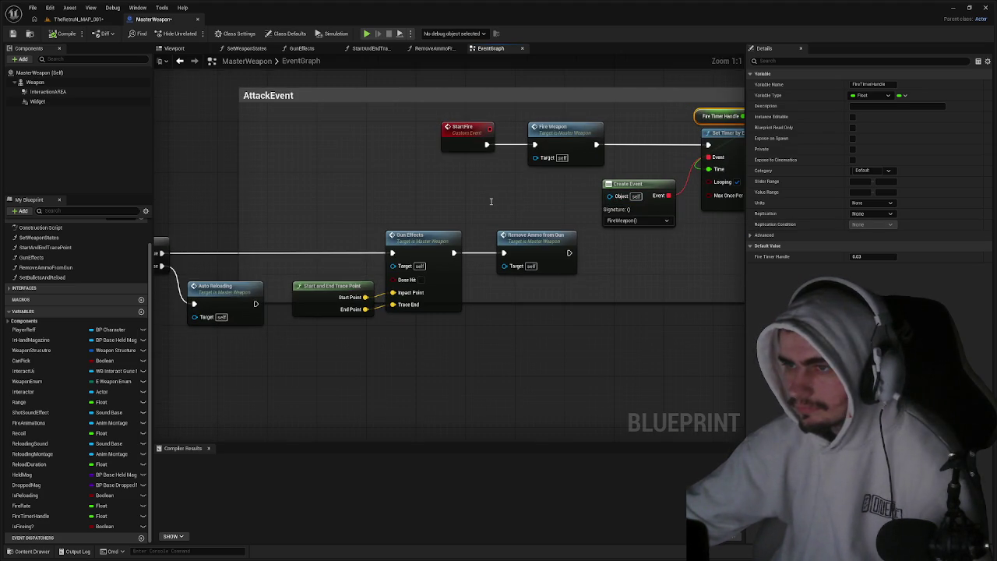
{"action": "left_click_drag", "start_coordinate": [528, 208], "coordinate": [306, 193]}
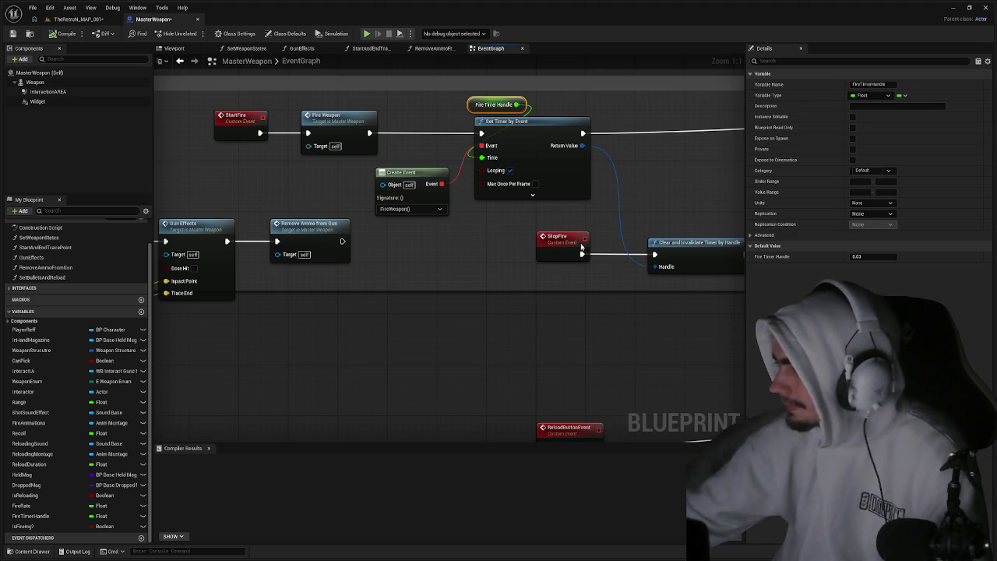
{"action": "left_click_drag", "start_coordinate": [344, 179], "coordinate": [552, 184]}
{"action": "scroll", "coordinate": [581, 171], "scroll_direction": "down", "scroll_amount": 3}
{"action": "scroll", "coordinate": [606, 272], "scroll_direction": "up", "scroll_amount": 2}
{"action": "mouse_move", "coordinate": [606, 259]}
{"action": "left_mouse_down"}
{"action": "mouse_move", "coordinate": [303, 156]}
{"action": "mouse_move", "coordinate": [200, 151]}
{"action": "mouse_move", "coordinate": [653, 185]}
{"action": "mouse_move", "coordinate": [314, 163]}
{"action": "mouse_move", "coordinate": [204, 142]}
{"action": "left_mouse_up"}
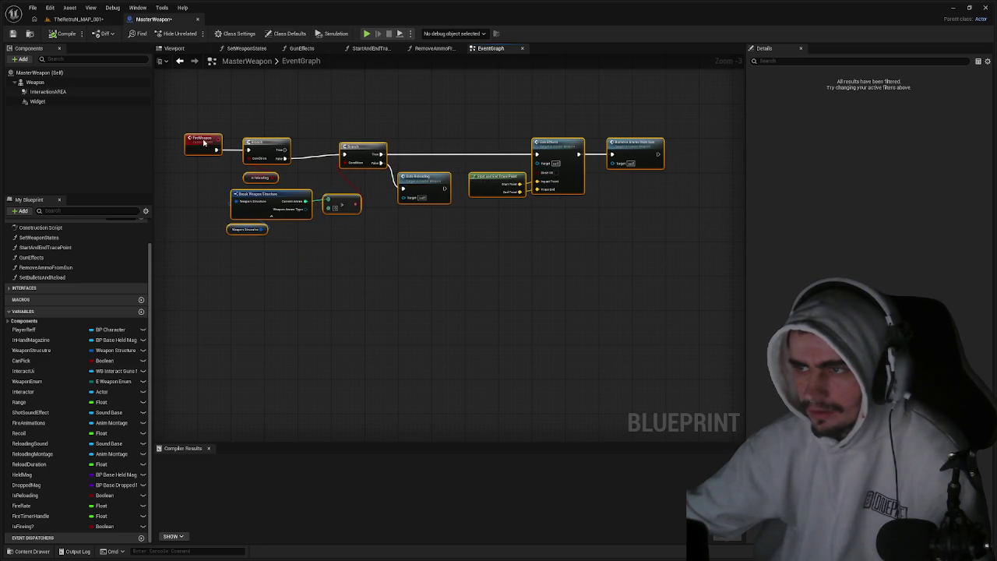
{"action": "left_click", "coordinate": [524, 261]}
{"action": "left_click_drag", "start_coordinate": [584, 262], "coordinate": [37, 253]}
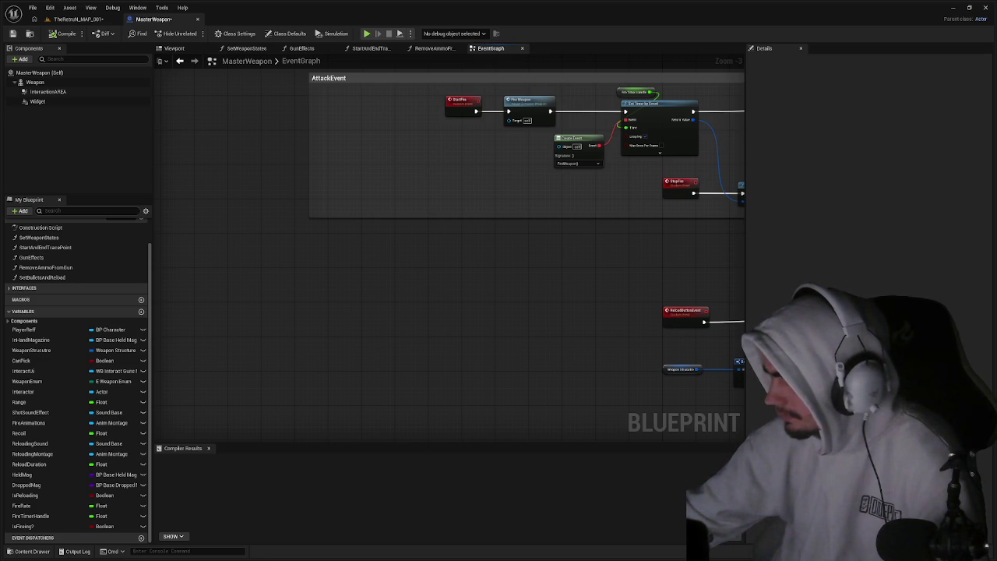
{"action": "double_click", "coordinate": [529, 102]}
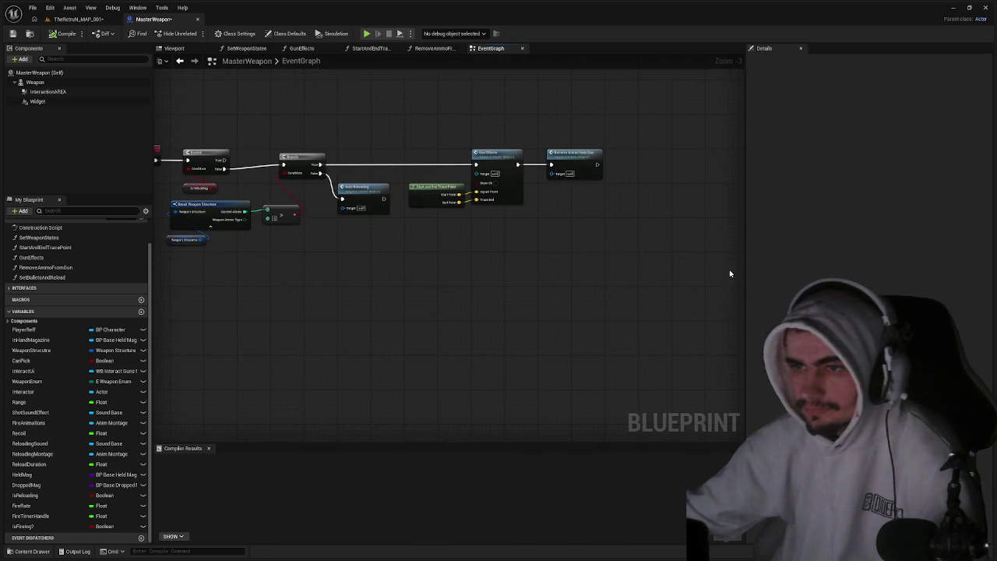
{"action": "mouse_move", "coordinate": [657, 276]}
{"action": "left_mouse_down"}
{"action": "mouse_move", "coordinate": [194, 130]}
{"action": "mouse_move", "coordinate": [249, 140]}
{"action": "left_mouse_up"}
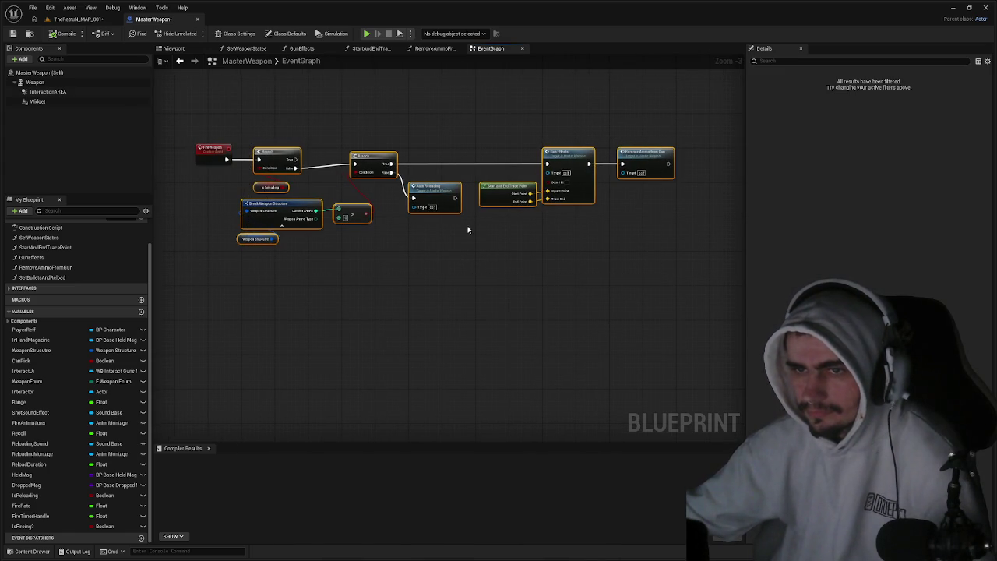
{"action": "left_click", "coordinate": [507, 263]}
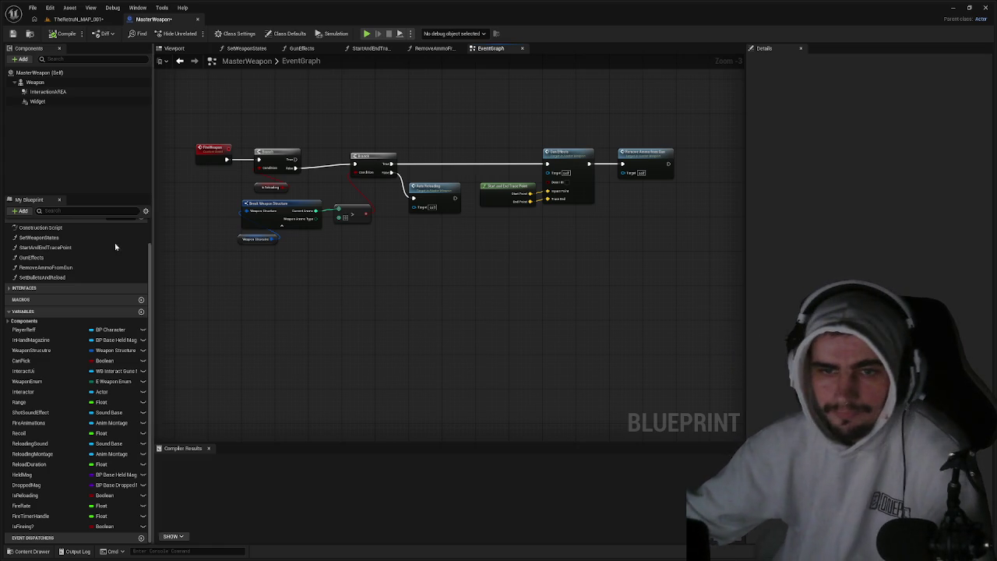
{"action": "scroll", "coordinate": [116, 248], "scroll_direction": "up", "scroll_amount": 2}
Create a DoFireLogic function, paste the firing nodes and connect its entry to the Branch.
{"action": "left_click", "coordinate": [140, 247]}
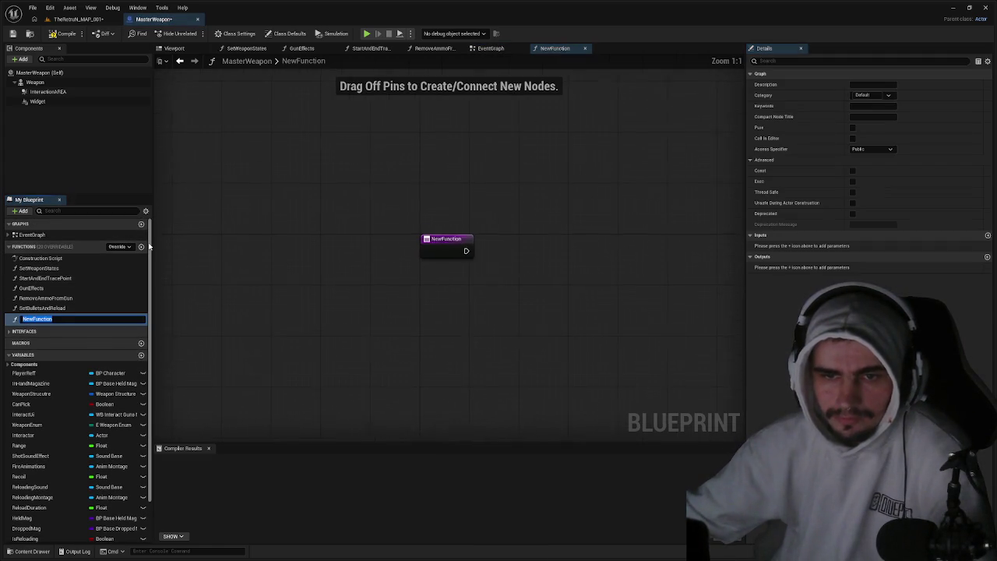
{"action": "type", "text": "DoFire"}
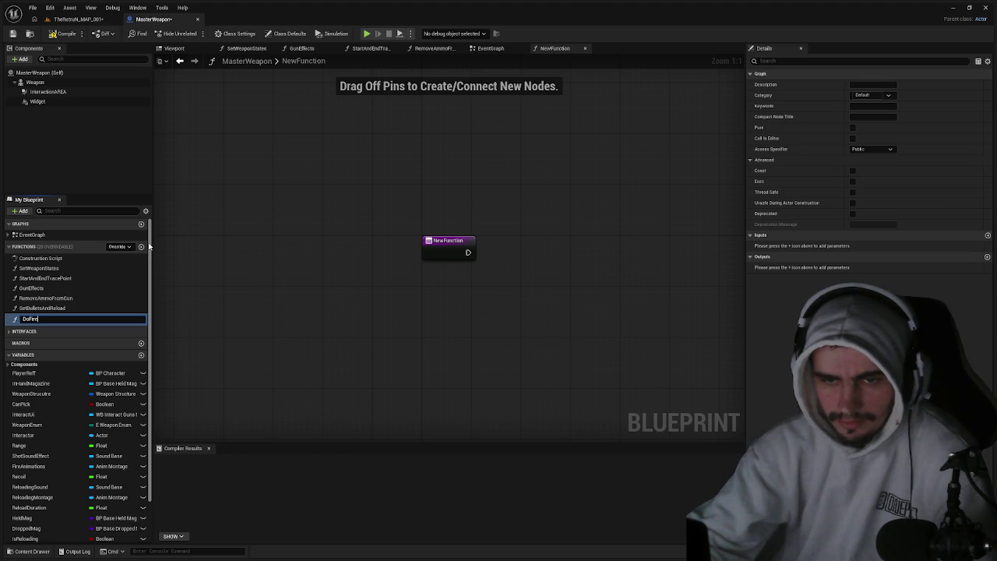
{"action": "type", "text": "Logic"}
{"action": "key", "text": "Return"}
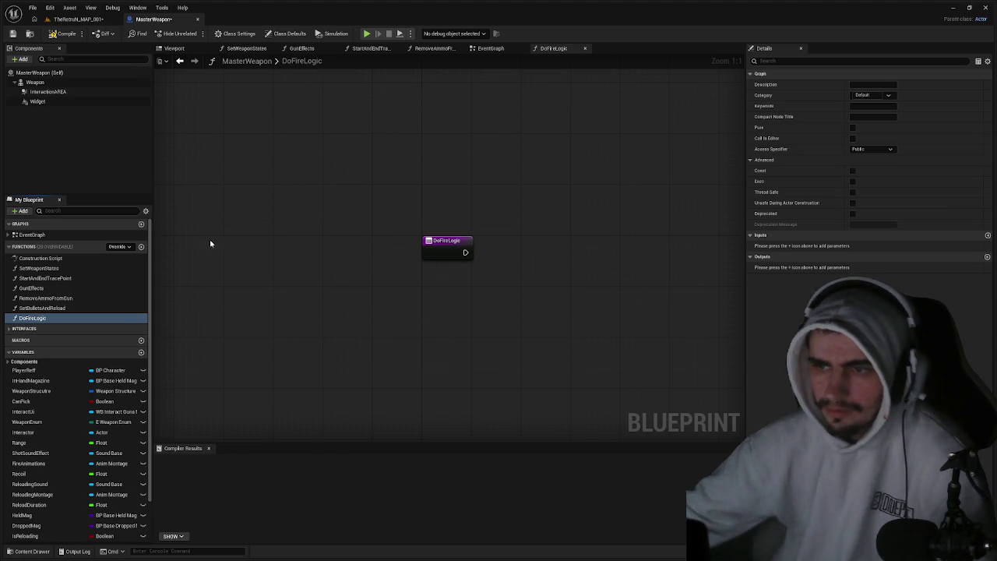
{"action": "left_click_drag", "start_coordinate": [559, 269], "coordinate": [475, 262]}
{"action": "key", "text": "ctrl+v"}
{"action": "mouse_move", "coordinate": [323, 226]}
{"action": "left_mouse_down"}
{"action": "mouse_move", "coordinate": [374, 244]}
{"action": "mouse_move", "coordinate": [428, 244]}
{"action": "left_mouse_up"}
{"action": "left_click_drag", "start_coordinate": [513, 232], "coordinate": [464, 242]}
Add a Return Node after Remove Ammo from Gun, compile, and close the extra graph tabs.
{"action": "right_click", "coordinate": [494, 245]}
{"action": "type", "text": "ret"}
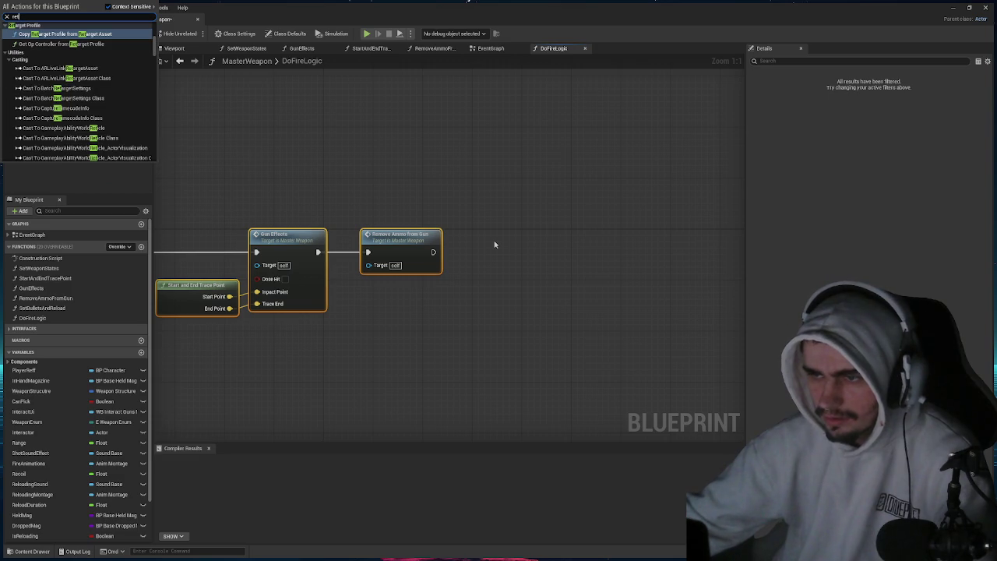
{"action": "type", "text": "urn"}
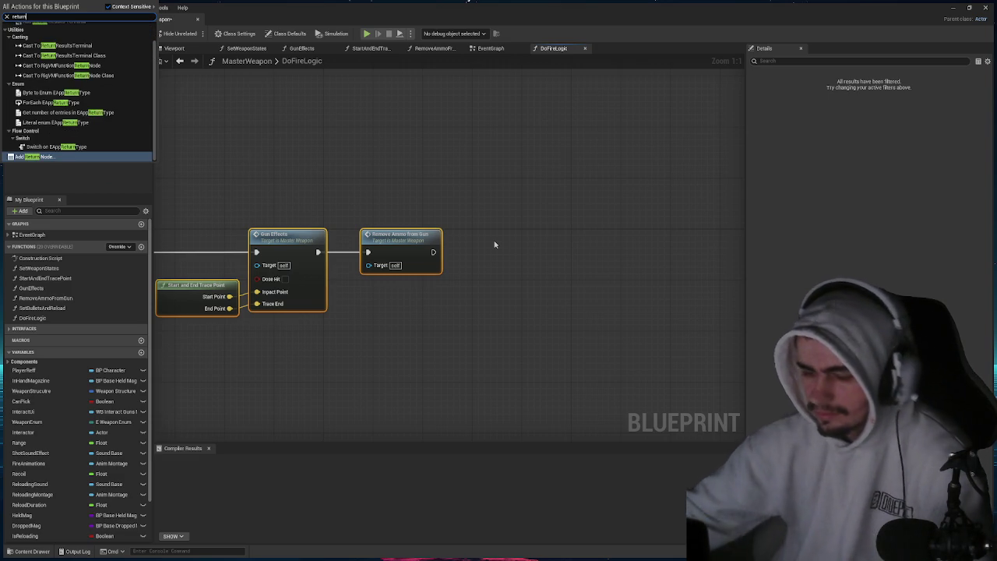
{"action": "key", "text": "Return"}
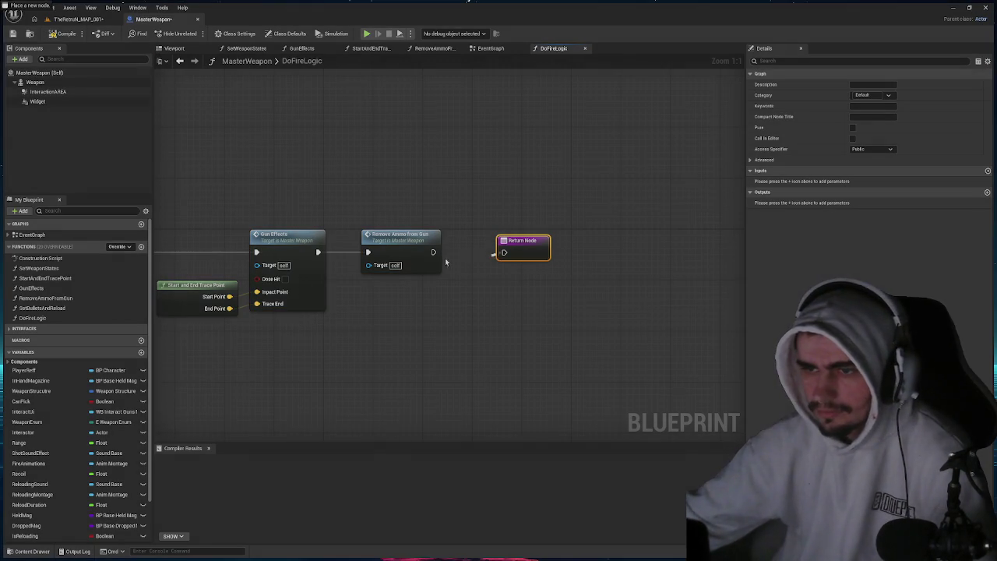
{"action": "left_click_drag", "start_coordinate": [433, 252], "coordinate": [504, 252]}
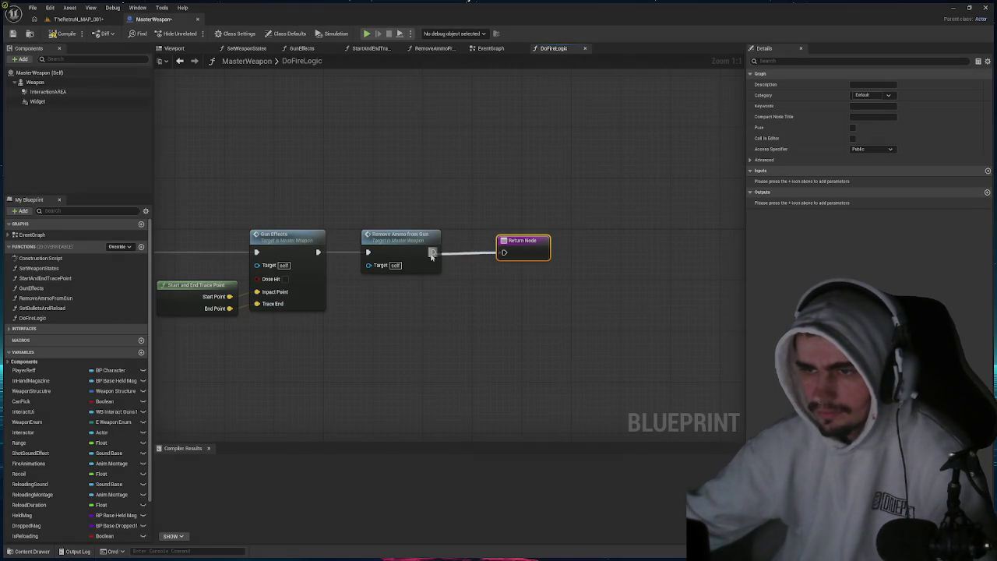
{"action": "left_click", "coordinate": [65, 34]}
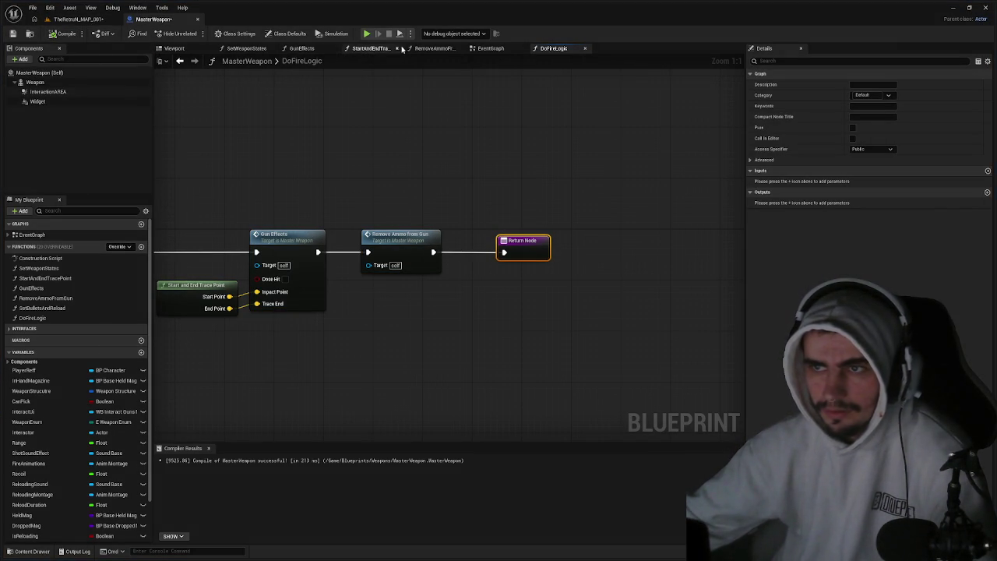
{"action": "left_click", "coordinate": [271, 49]}
{"action": "left_click", "coordinate": [272, 50]}
{"action": "left_click", "coordinate": [272, 49]}
{"action": "left_click", "coordinate": [272, 49]}
{"action": "left_click", "coordinate": [272, 50]}
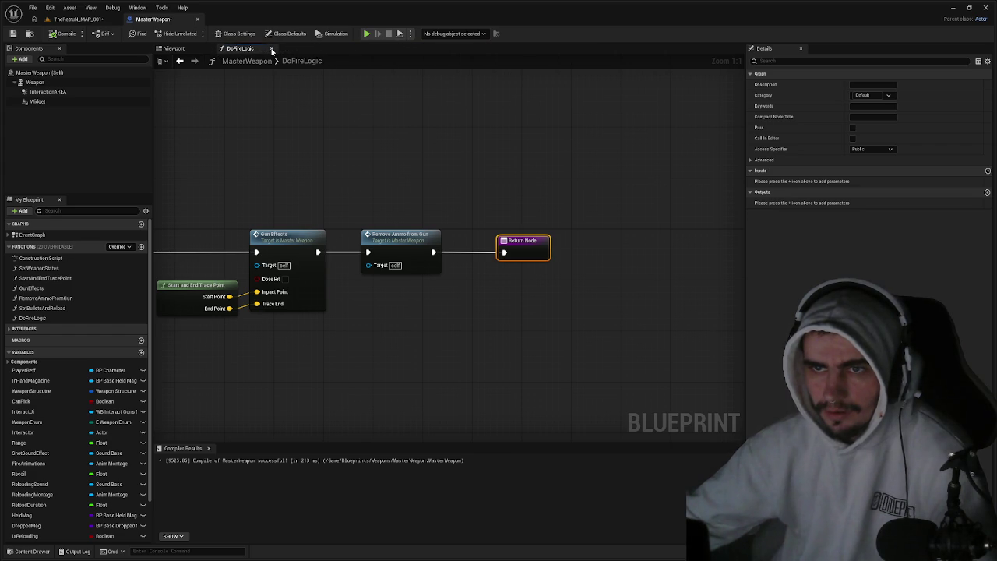
In the EventGraph, delete the old node group and move StartFire left inside AttackEvent.
{"action": "double_click", "coordinate": [32, 234]}
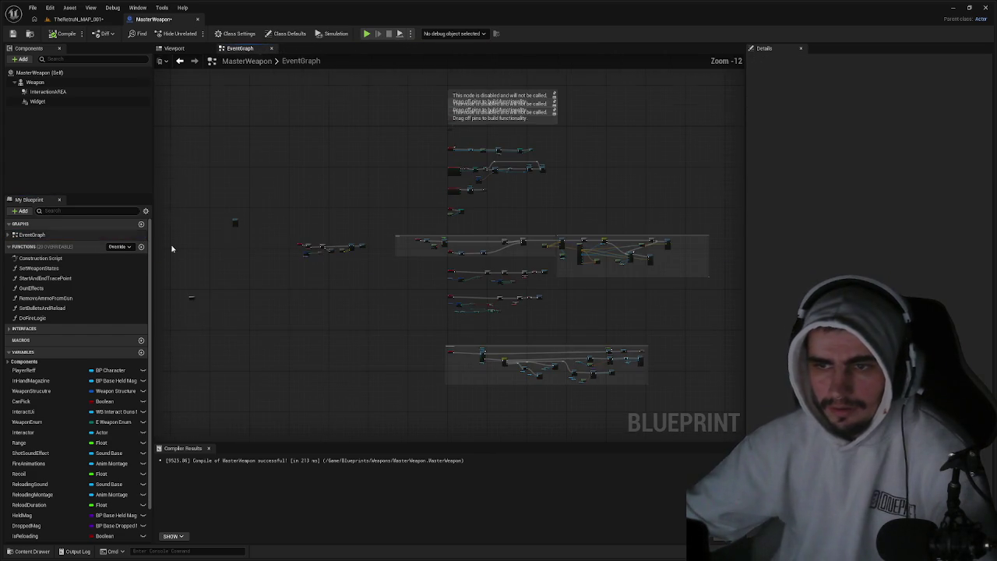
{"action": "scroll", "coordinate": [317, 246], "scroll_direction": "up", "scroll_amount": 7}
{"action": "mouse_move", "coordinate": [625, 319]}
{"action": "left_mouse_down"}
{"action": "mouse_move", "coordinate": [346, 141]}
{"action": "mouse_move", "coordinate": [351, 158]}
{"action": "left_mouse_up"}
{"action": "key", "text": "Delete"}
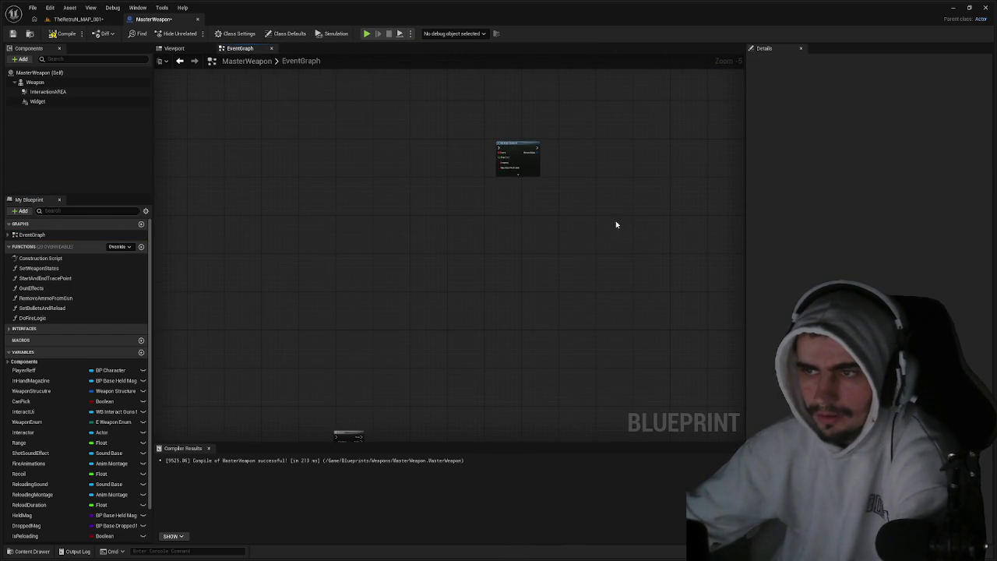
{"action": "scroll", "coordinate": [588, 189], "scroll_direction": "down", "scroll_amount": 4}
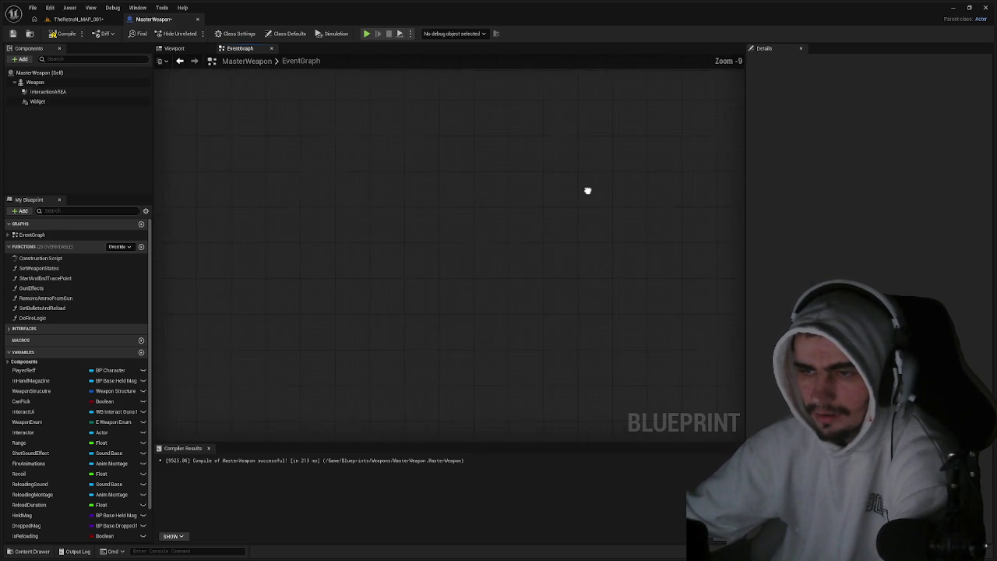
{"action": "scroll", "coordinate": [250, 200], "scroll_direction": "up", "scroll_amount": 6}
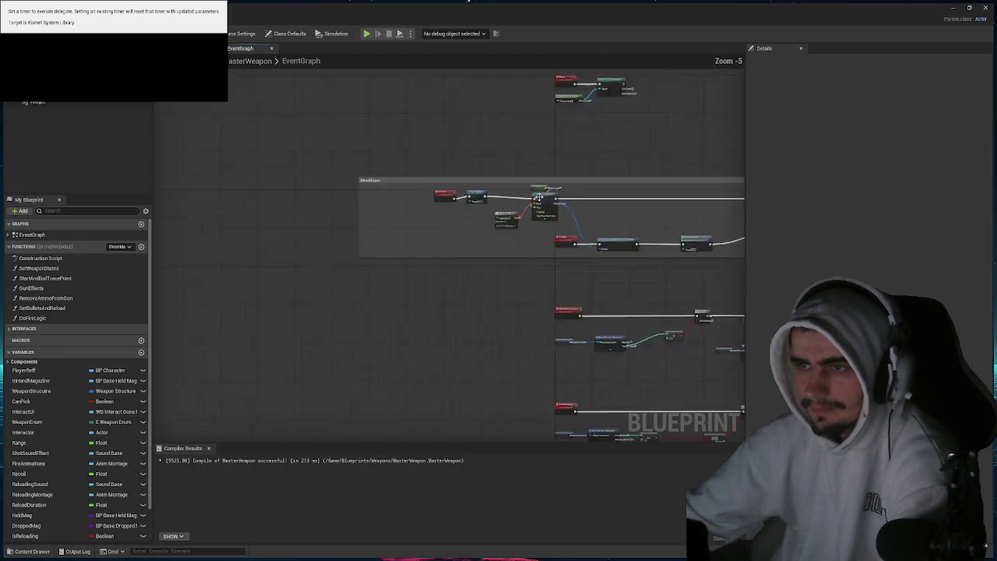
{"action": "scroll", "coordinate": [381, 200], "scroll_direction": "up", "scroll_amount": 1}
{"action": "left_click_drag", "start_coordinate": [370, 191], "coordinate": [226, 191]}
{"action": "scroll", "coordinate": [418, 188], "scroll_direction": "up", "scroll_amount": 2}
{"action": "left_click_drag", "start_coordinate": [418, 189], "coordinate": [356, 185]}
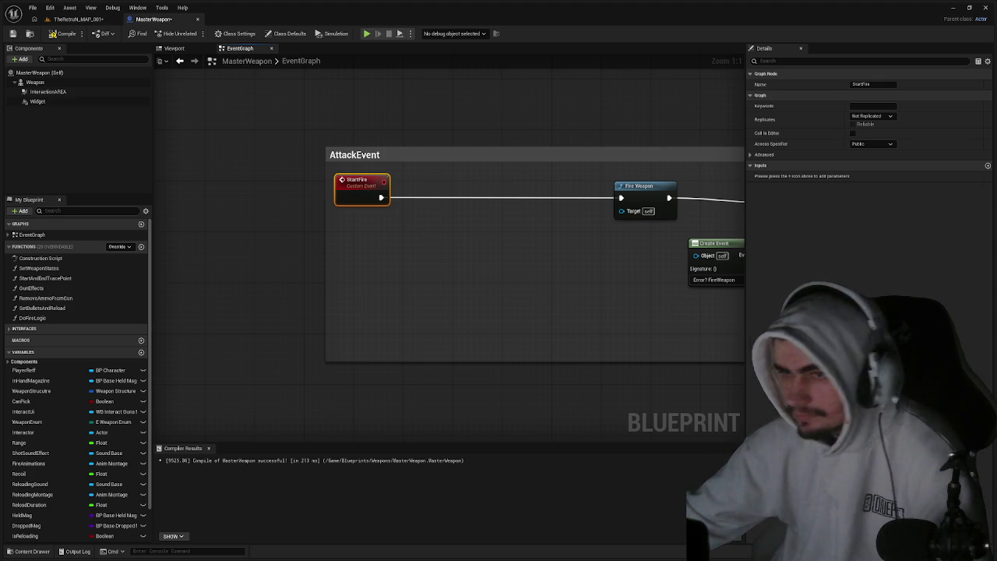
Insert a Do Fire Logic call after StartFire, delete Fire Weapon, and wire it into Set Timer by Event.
{"action": "left_click", "coordinate": [32, 317]}
{"action": "left_click_drag", "start_coordinate": [380, 197], "coordinate": [380, 197]}
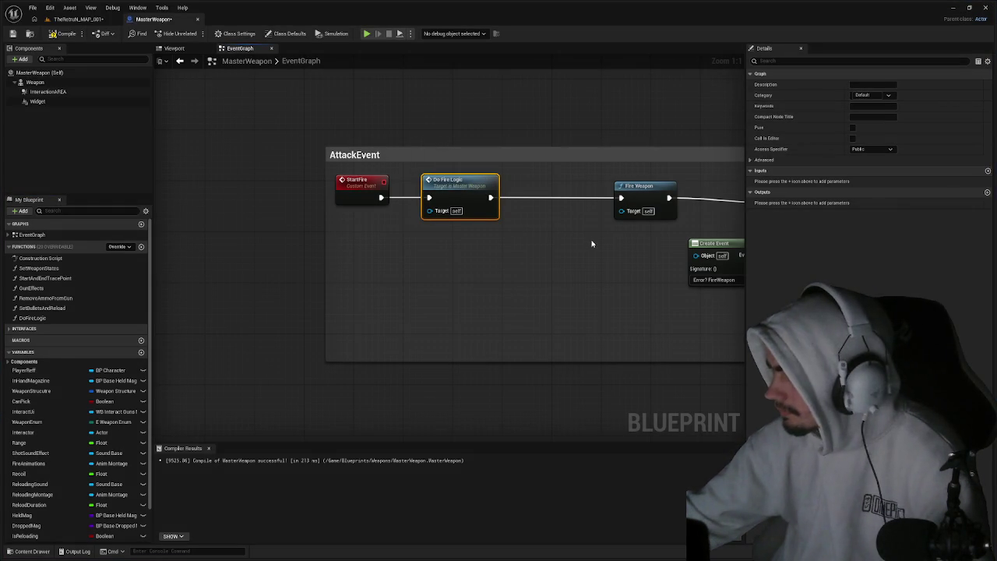
{"action": "left_click_drag", "start_coordinate": [592, 242], "coordinate": [446, 256]}
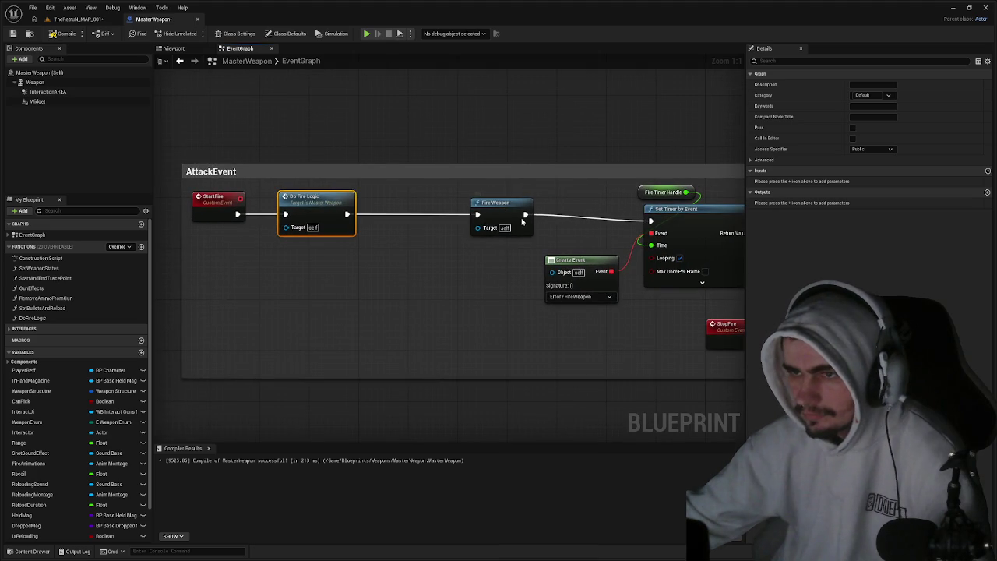
{"action": "left_click", "coordinate": [503, 211]}
{"action": "key", "text": "Delete"}
{"action": "left_click_drag", "start_coordinate": [547, 191], "coordinate": [670, 265]}
{"action": "left_click_drag", "start_coordinate": [663, 215], "coordinate": [346, 214]}
{"action": "left_click_drag", "start_coordinate": [453, 218], "coordinate": [460, 211]}
{"action": "left_click", "coordinate": [540, 296]}
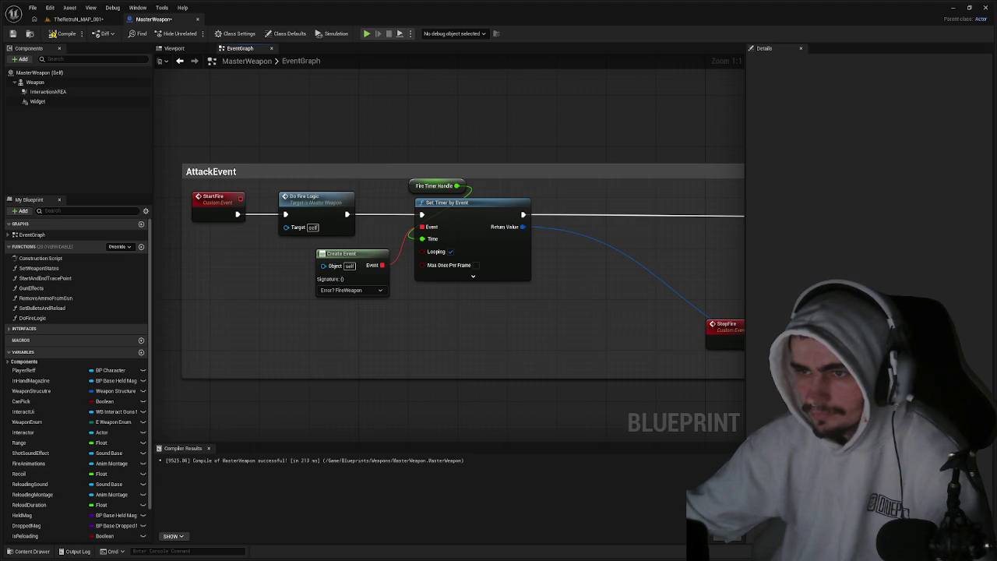
Replace the Fire Timer Handle node with FireRate plugged into the timer's Time input.
{"action": "right_click", "coordinate": [433, 186]}
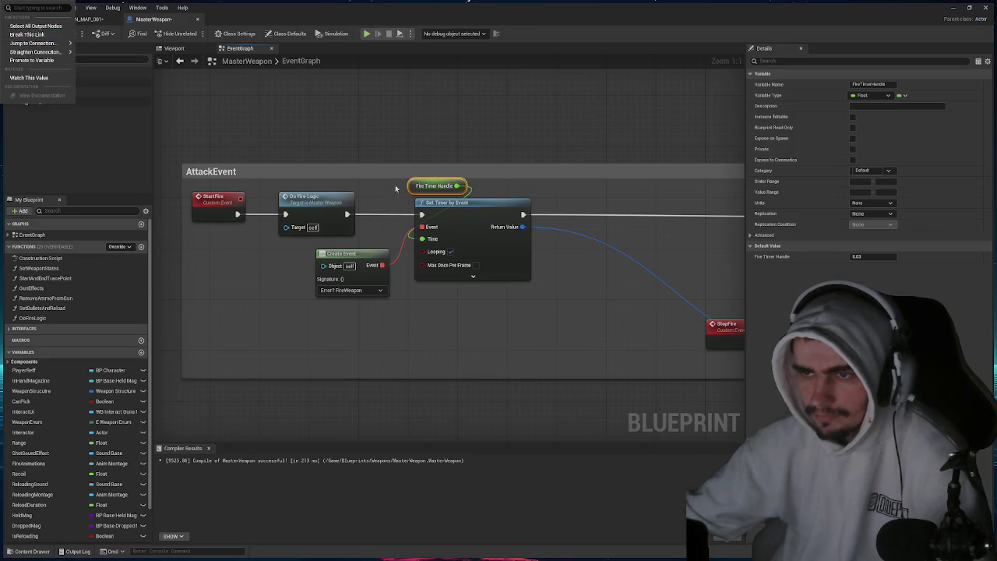
{"action": "key", "text": "Escape"}
{"action": "key", "text": "Delete"}
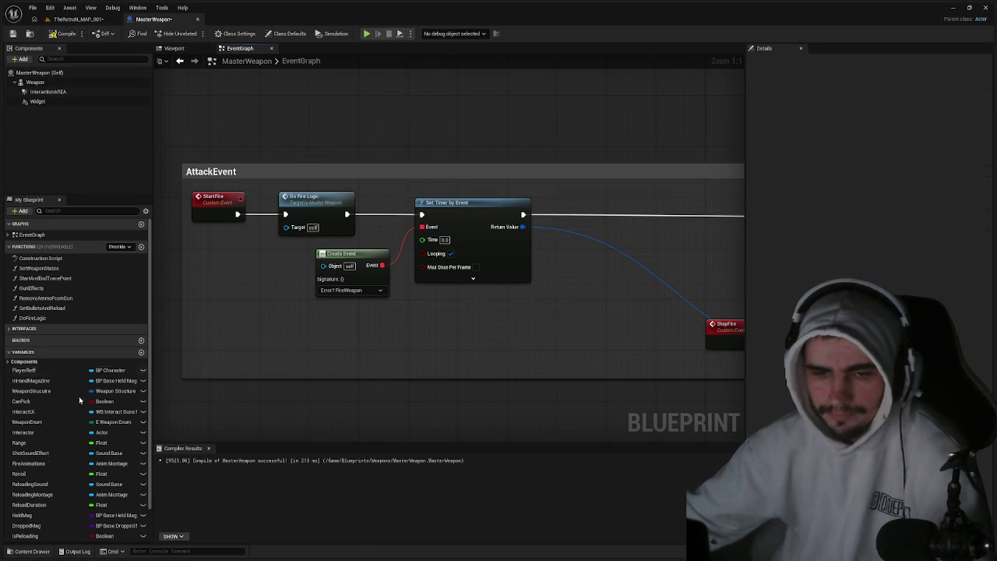
{"action": "scroll", "coordinate": [47, 498], "scroll_direction": "down", "scroll_amount": 3}
{"action": "left_click", "coordinate": [35, 506]}
{"action": "mouse_move", "coordinate": [46, 494]}
{"action": "left_mouse_down"}
{"action": "mouse_move", "coordinate": [425, 220]}
{"action": "mouse_move", "coordinate": [424, 248]}
{"action": "left_mouse_up"}
{"action": "left_click_drag", "start_coordinate": [354, 240], "coordinate": [430, 186]}
{"action": "left_click", "coordinate": [570, 302]}
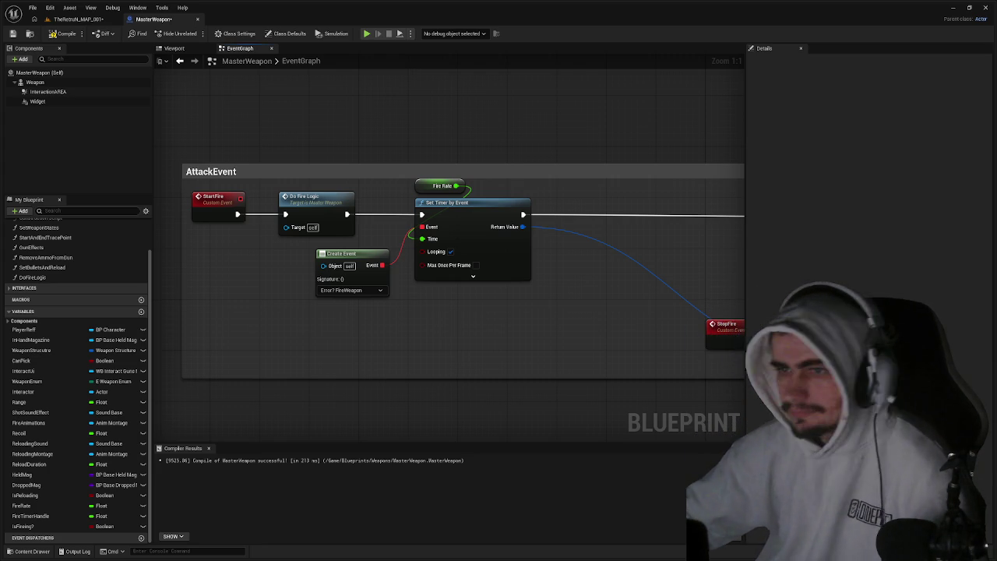
Add a Custom Event named FireWeapon to the EventGraph.
{"action": "right_click", "coordinate": [398, 296]}
{"action": "type", "text": "ci"}
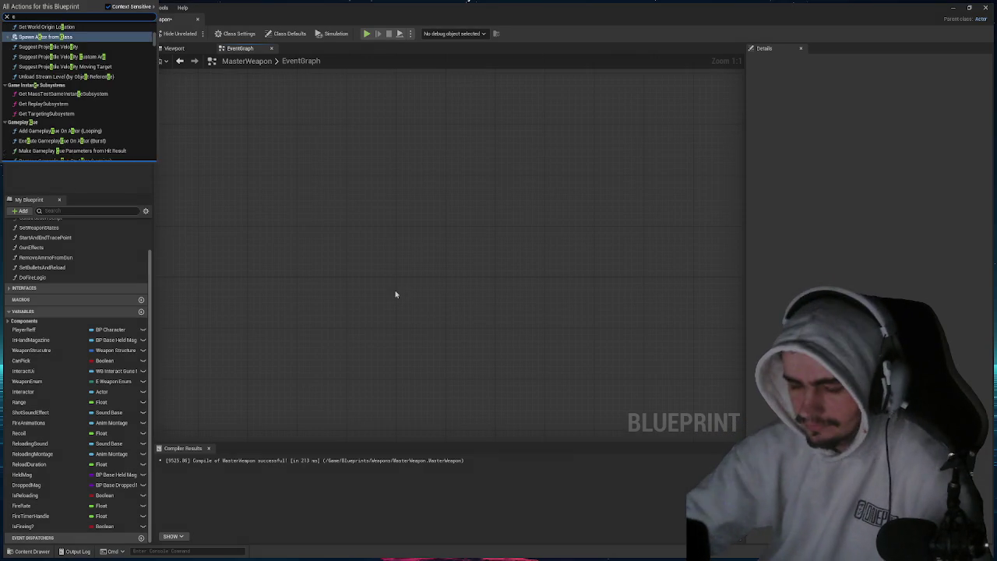
{"action": "key", "text": "BackSpace"}
{"action": "type", "text": "ustom event"}
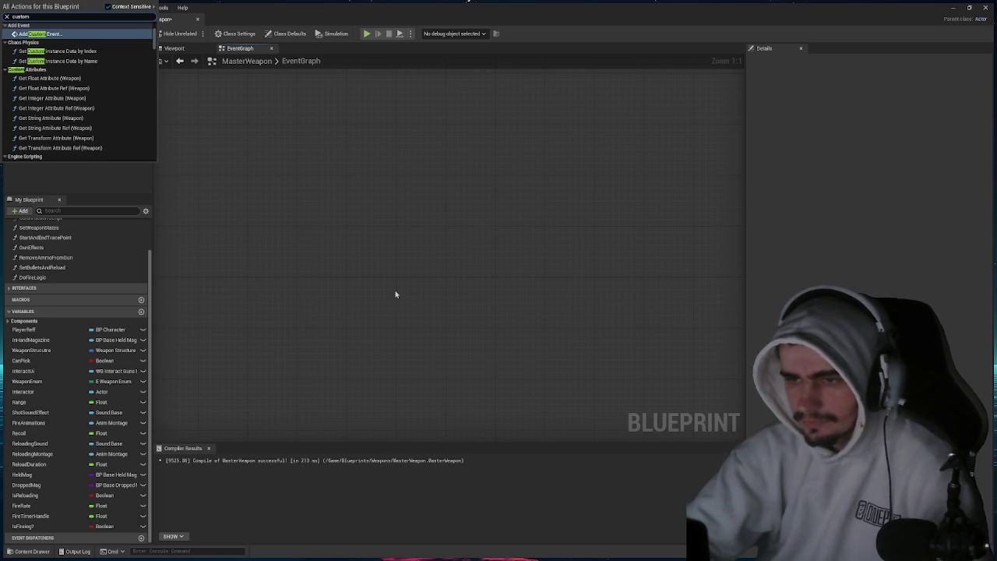
{"action": "key", "text": "Return"}
{"action": "type", "text": "Fir"}
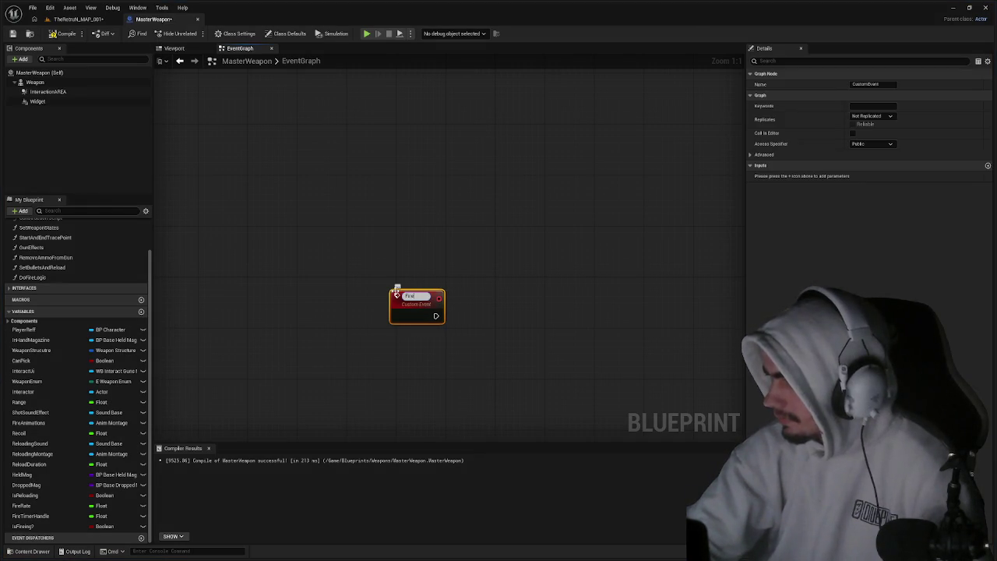
{"action": "type", "text": "eWeapon"}
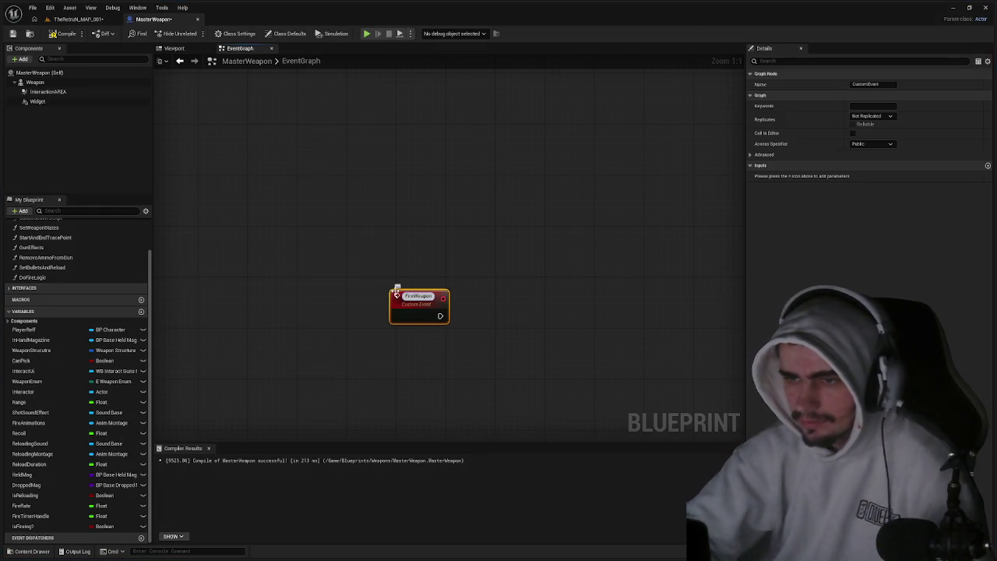
{"action": "key", "text": "Return"}
Make FireWeapon call Do Fire Logic, then compile and save the blueprint.
{"action": "left_click", "coordinate": [32, 277]}
{"action": "left_click_drag", "start_coordinate": [32, 277], "coordinate": [435, 313]}
{"action": "left_click_drag", "start_coordinate": [522, 306], "coordinate": [522, 299]}
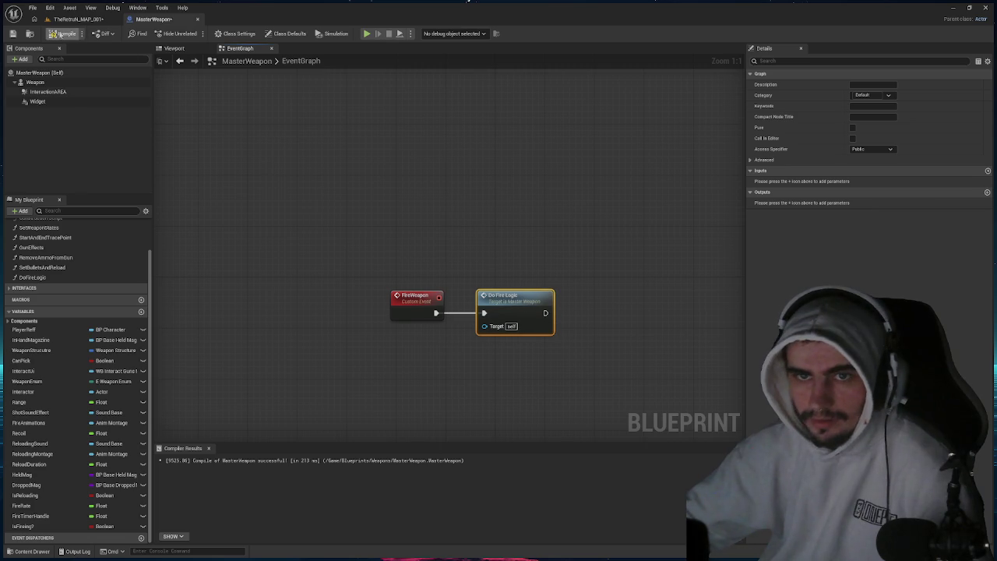
{"action": "left_click", "coordinate": [12, 33]}
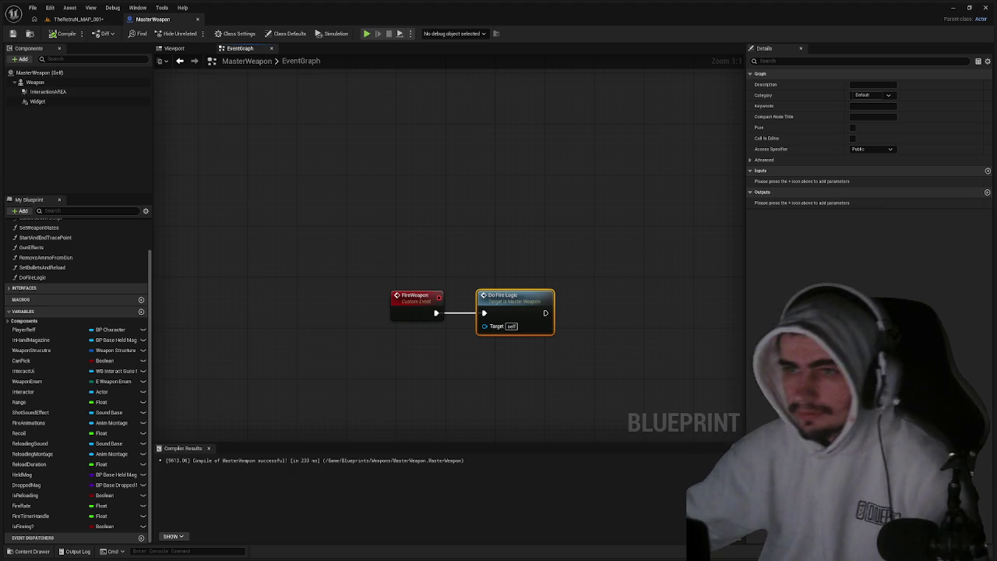
{"action": "double_click", "coordinate": [32, 277]}
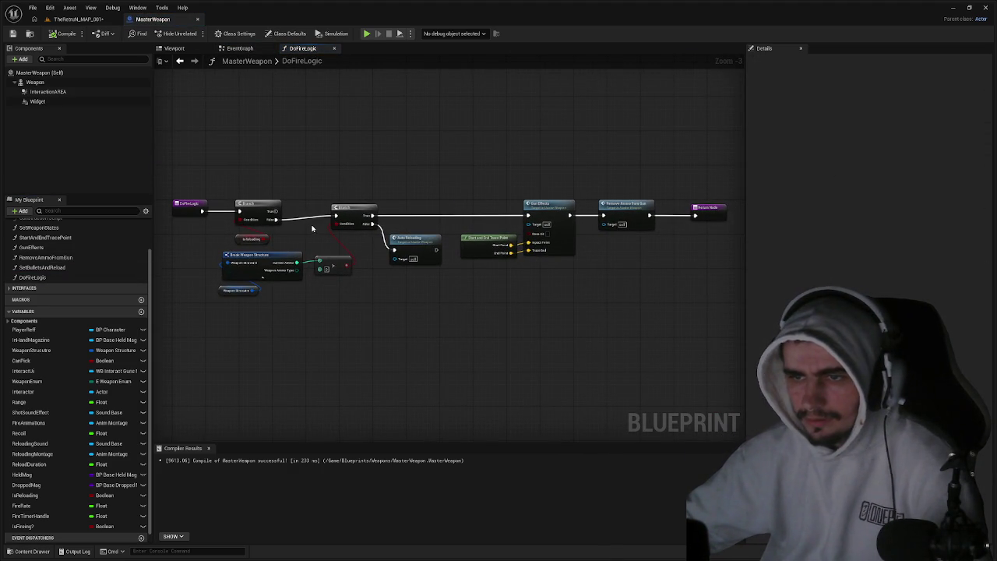
In DoFireLogic, connect the first Branch to the second Branch, then return to the level editor.
{"action": "left_click_drag", "start_coordinate": [312, 227], "coordinate": [304, 223]}
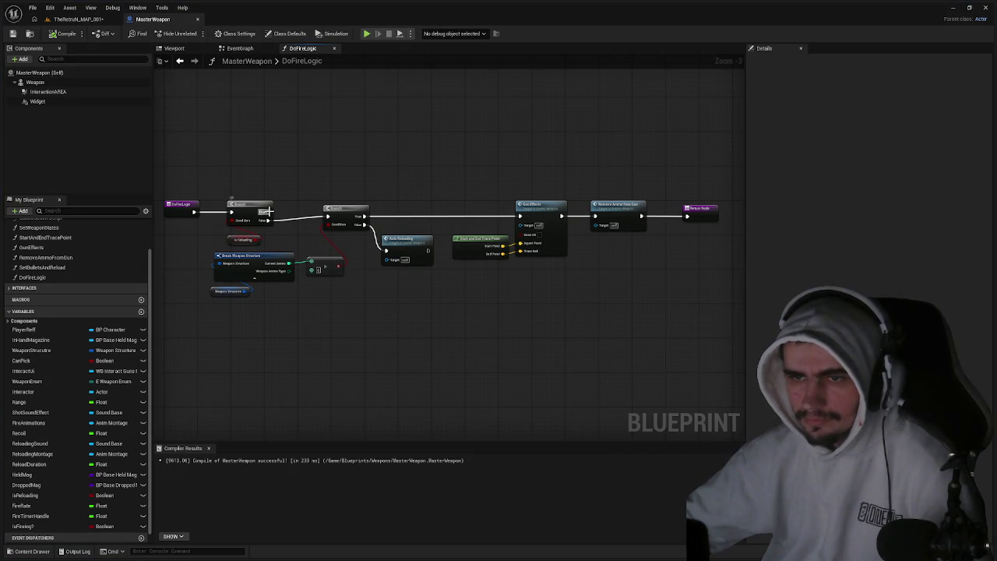
{"action": "left_click_drag", "start_coordinate": [270, 214], "coordinate": [332, 215]}
{"action": "left_click", "coordinate": [265, 223]}
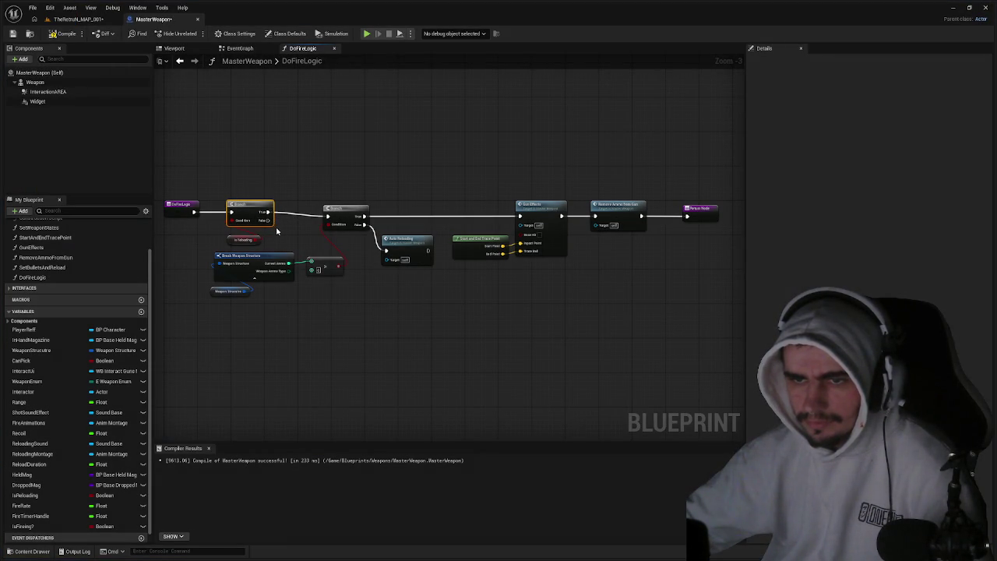
{"action": "left_click", "coordinate": [78, 19]}
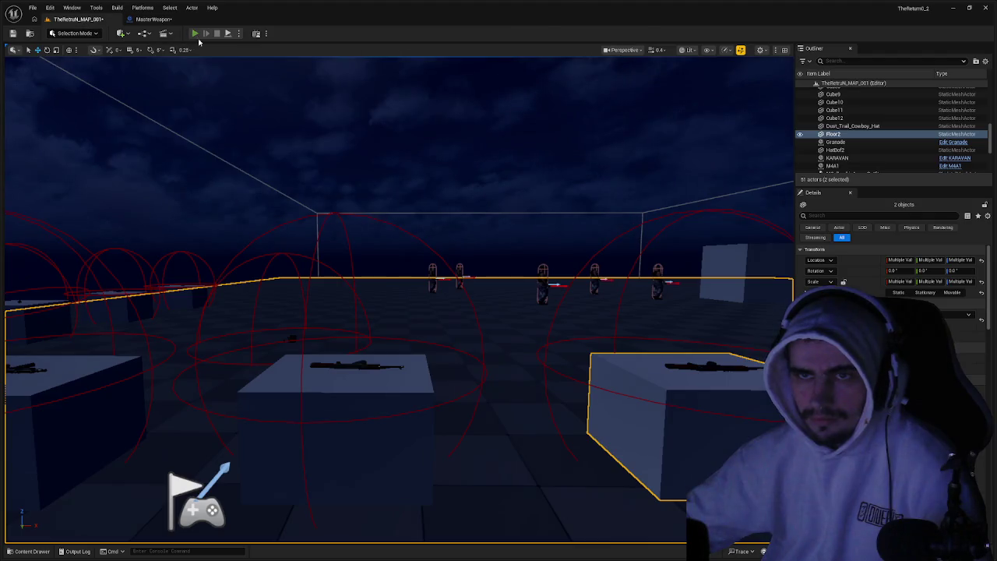
Run a play-in-editor test of the level and stop it.
{"action": "left_click", "coordinate": [194, 34]}
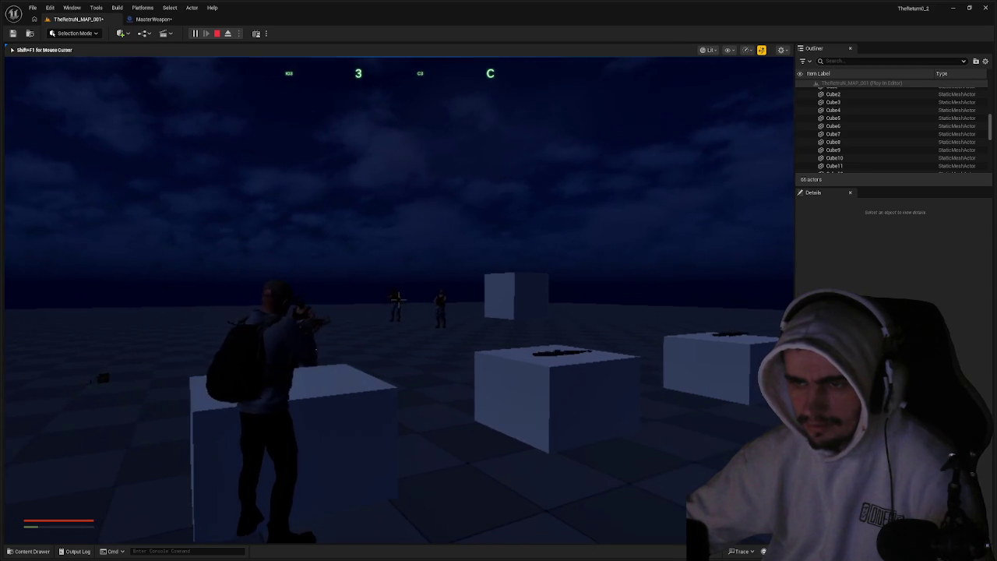
{"action": "key", "text": "Escape"}
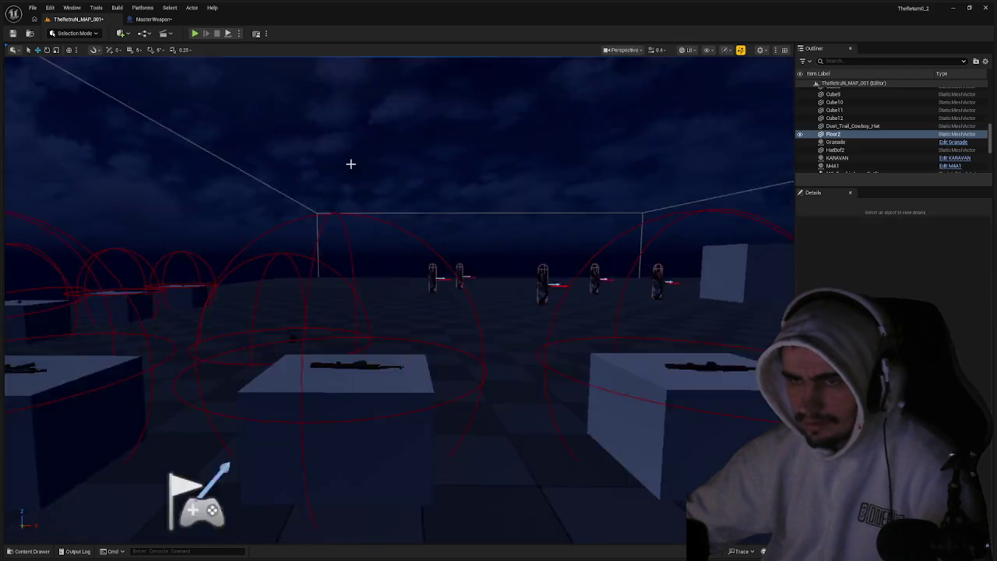
Wire the first Branch's False output into the second Branch in DoFireLogic, recompile, and return to the level.
{"action": "left_click", "coordinate": [153, 19]}
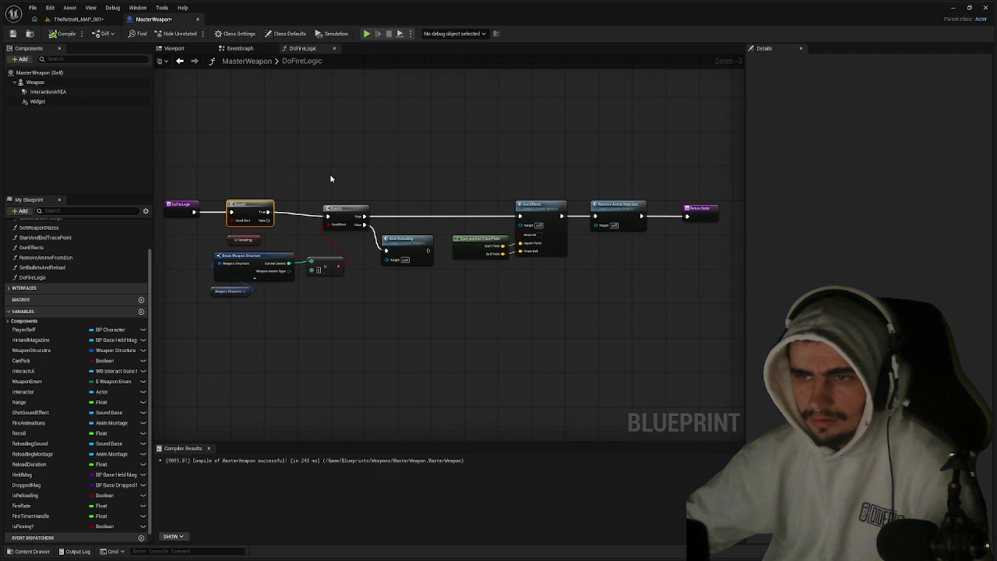
{"action": "left_click_drag", "start_coordinate": [334, 174], "coordinate": [387, 164]}
{"action": "left_click_drag", "start_coordinate": [320, 214], "coordinate": [316, 214]}
{"action": "left_click", "coordinate": [66, 34]}
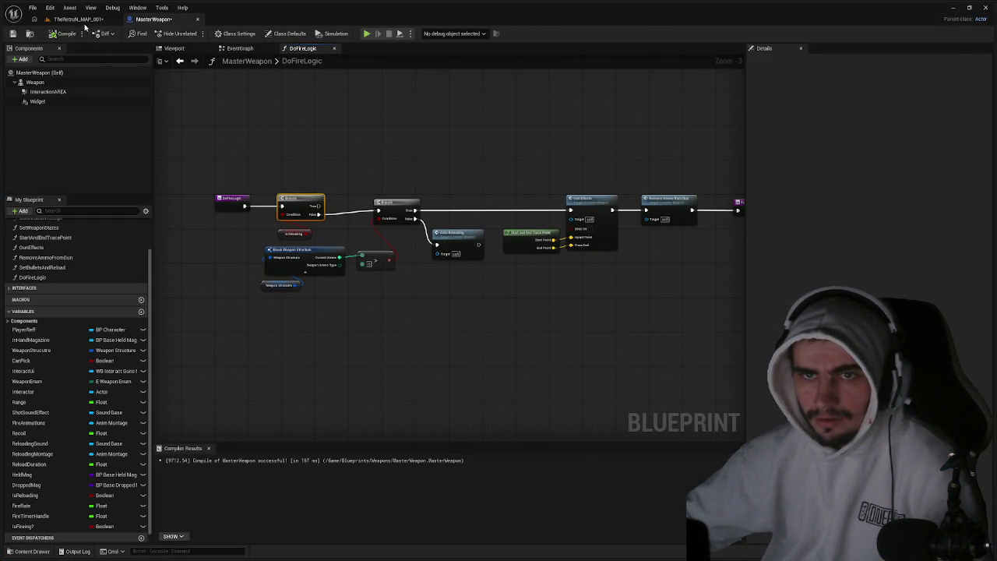
{"action": "left_click", "coordinate": [81, 20]}
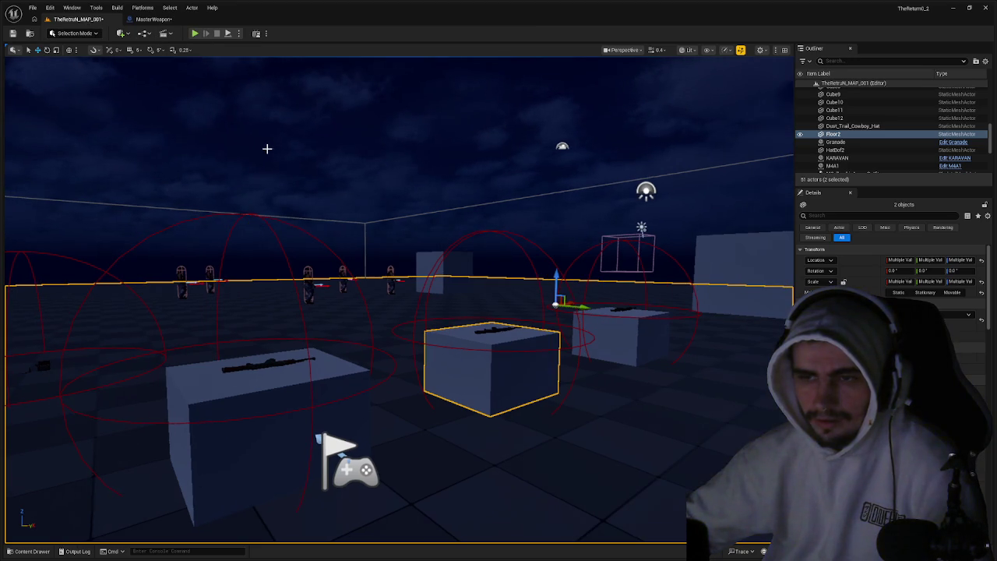
Play the level, pick up the rifle and shoot several enemies, then reopen the MasterWeapon graph.
{"action": "left_click", "coordinate": [194, 33]}
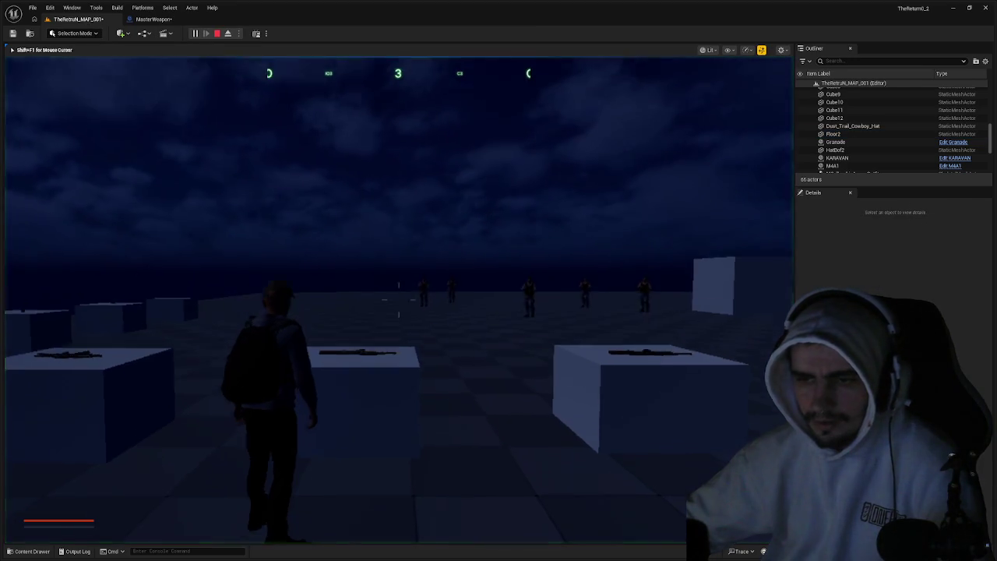
{"action": "key", "text": "w"}
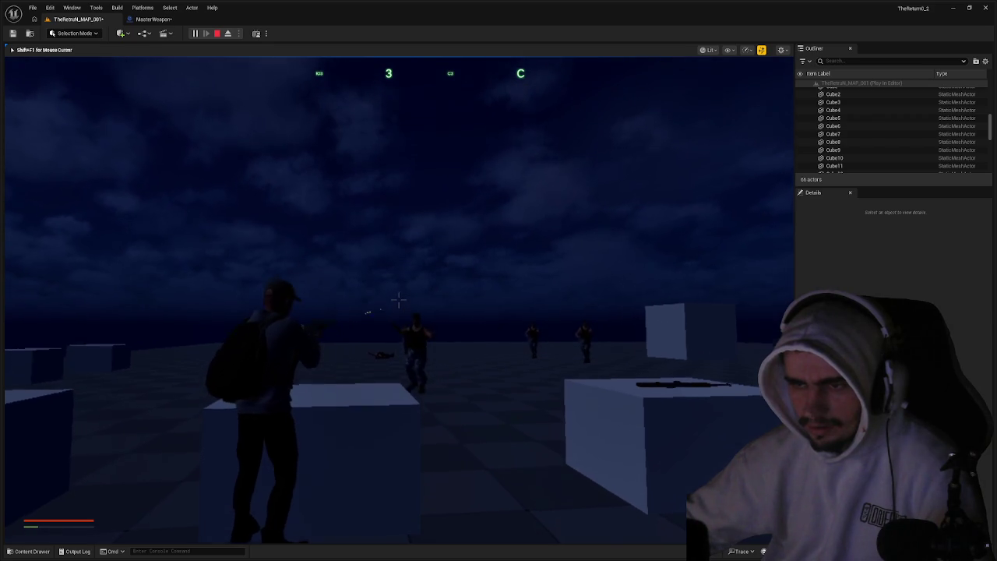
{"action": "left_click", "coordinate": [398, 298]}
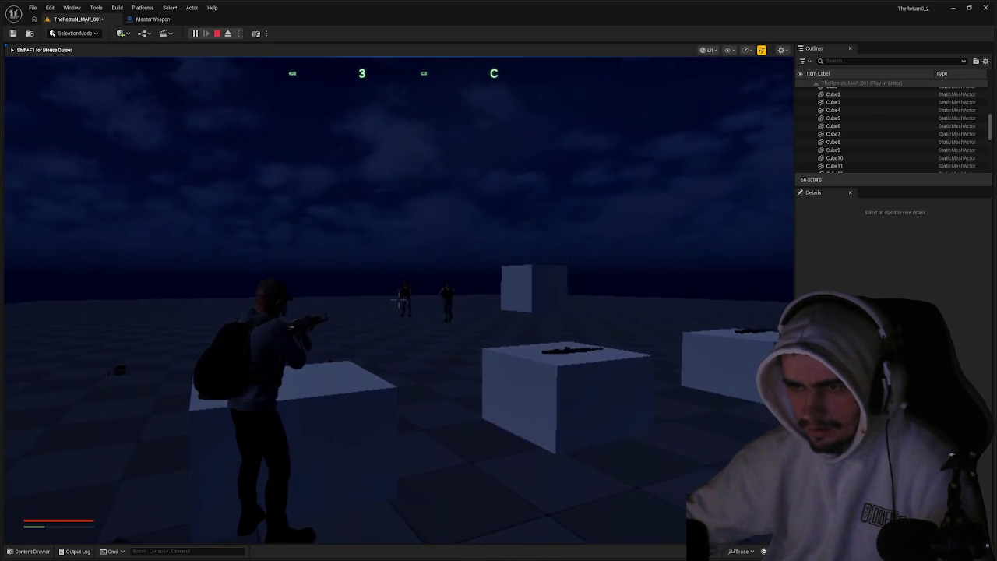
{"action": "left_click", "coordinate": [398, 299]}
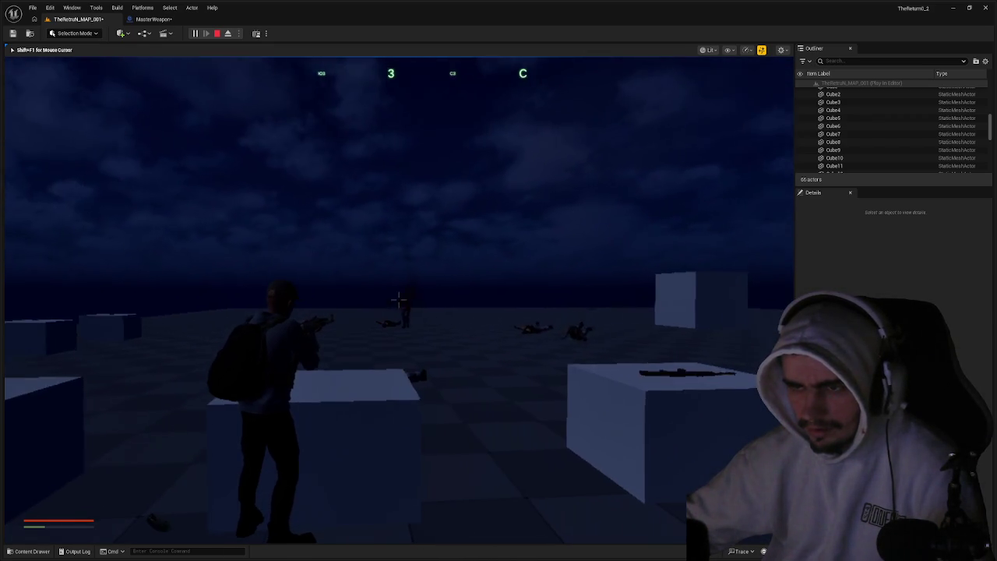
{"action": "left_click", "coordinate": [398, 298]}
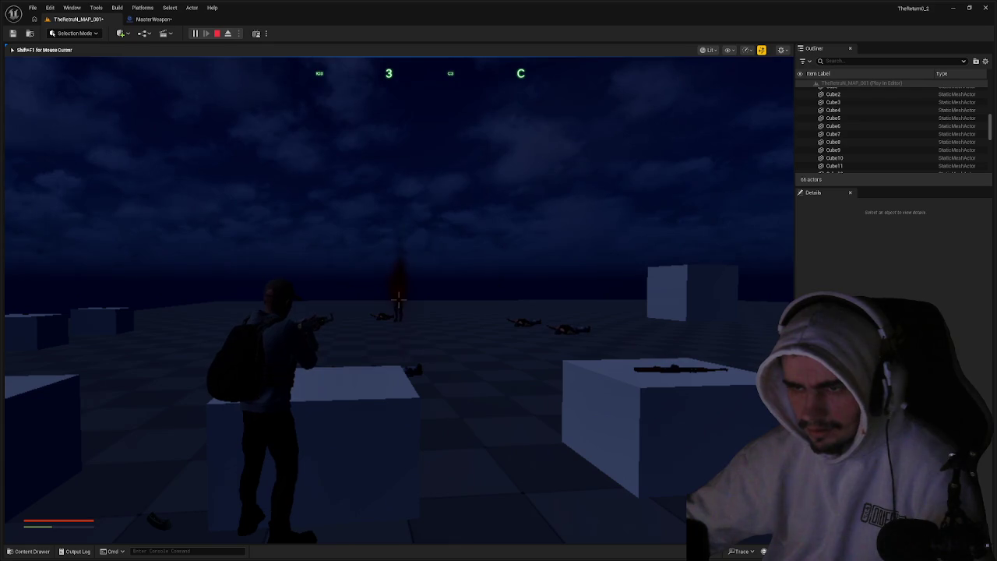
{"action": "key", "text": "d"}
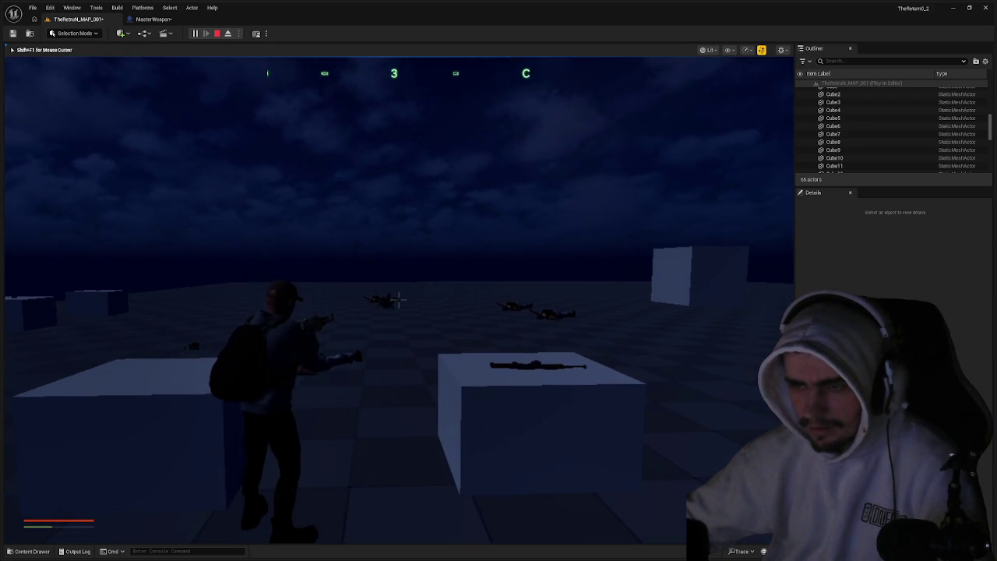
{"action": "key", "text": "Escape"}
{"action": "left_click", "coordinate": [154, 19]}
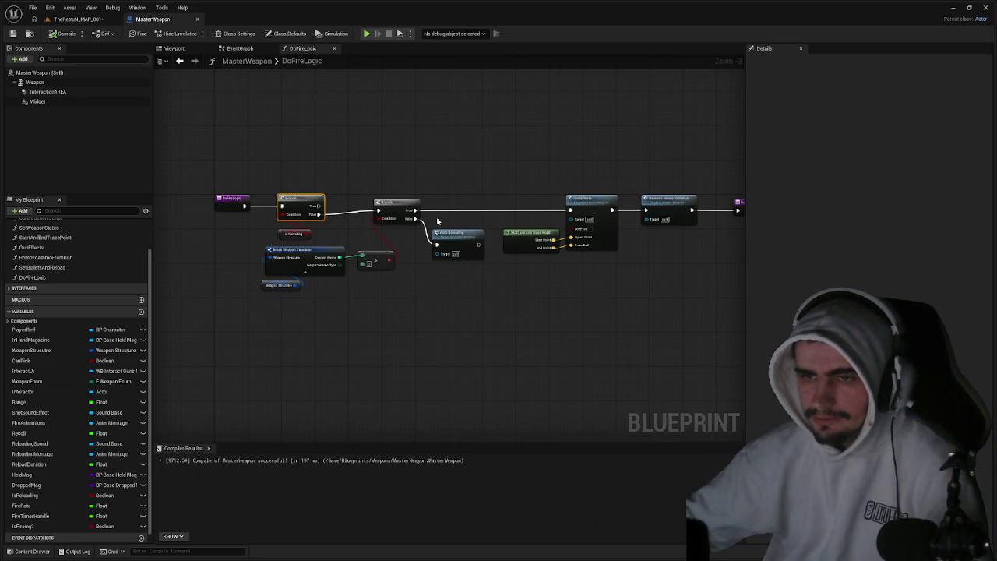
{"action": "left_click_drag", "start_coordinate": [543, 247], "coordinate": [468, 270]}
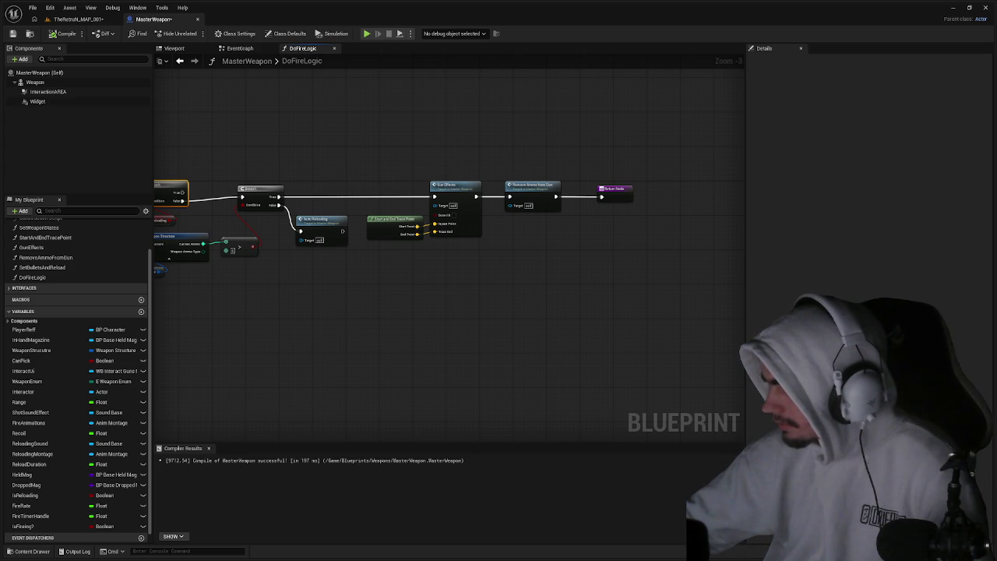
{"action": "left_click_drag", "start_coordinate": [509, 257], "coordinate": [674, 270]}
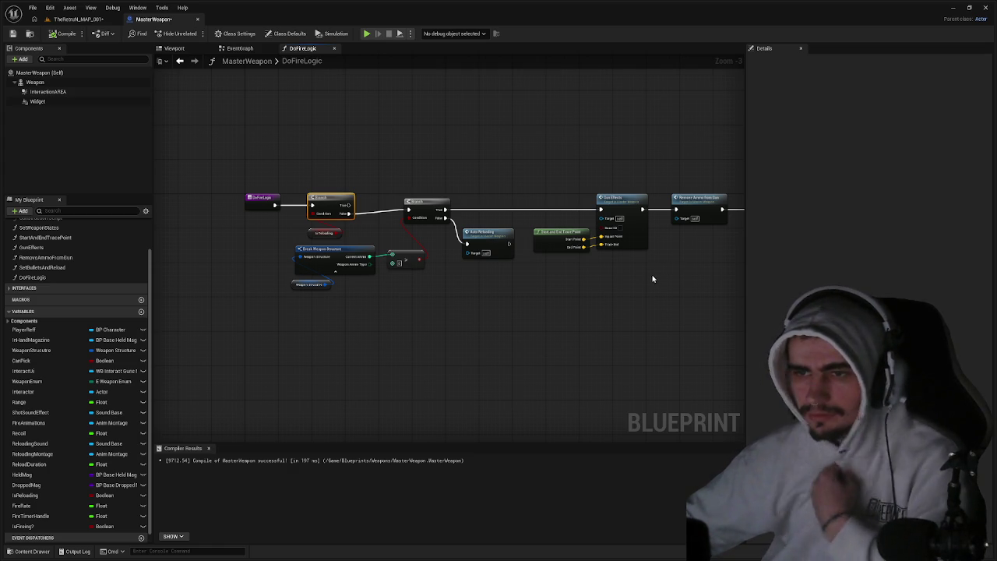
{"action": "left_click_drag", "start_coordinate": [349, 215], "coordinate": [348, 205]}
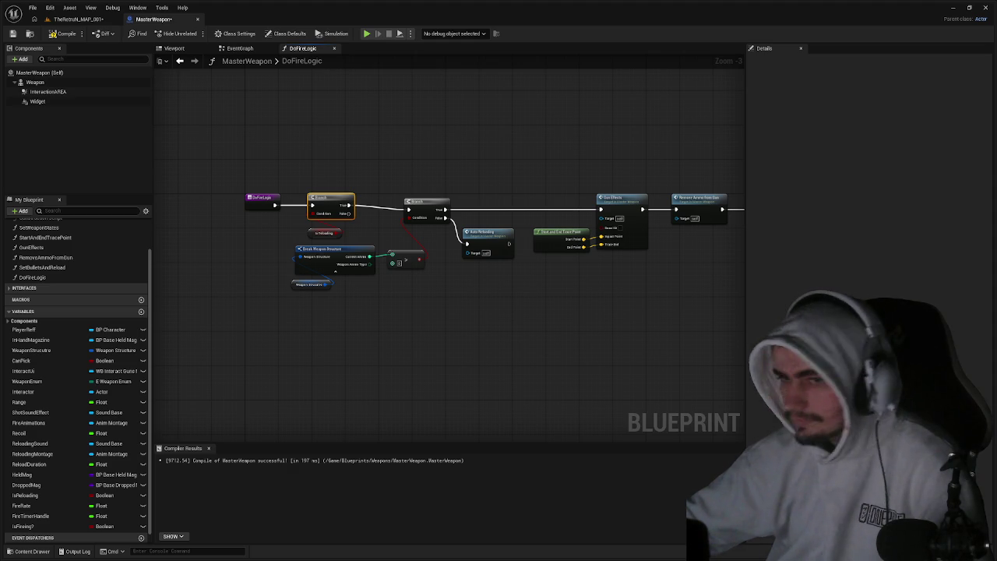
{"action": "scroll", "coordinate": [319, 207], "scroll_direction": "up", "scroll_amount": 3}
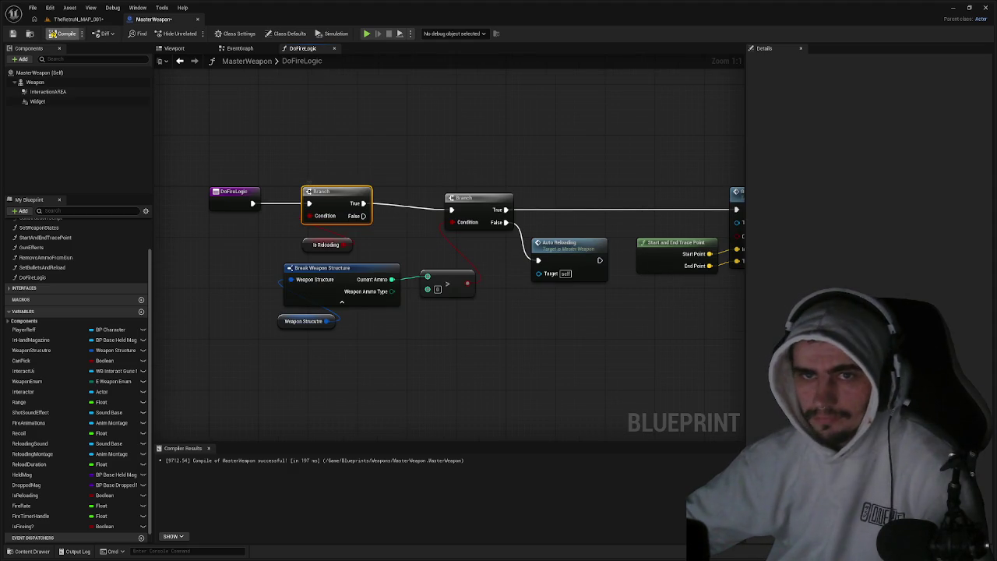
{"action": "left_click", "coordinate": [79, 34]}
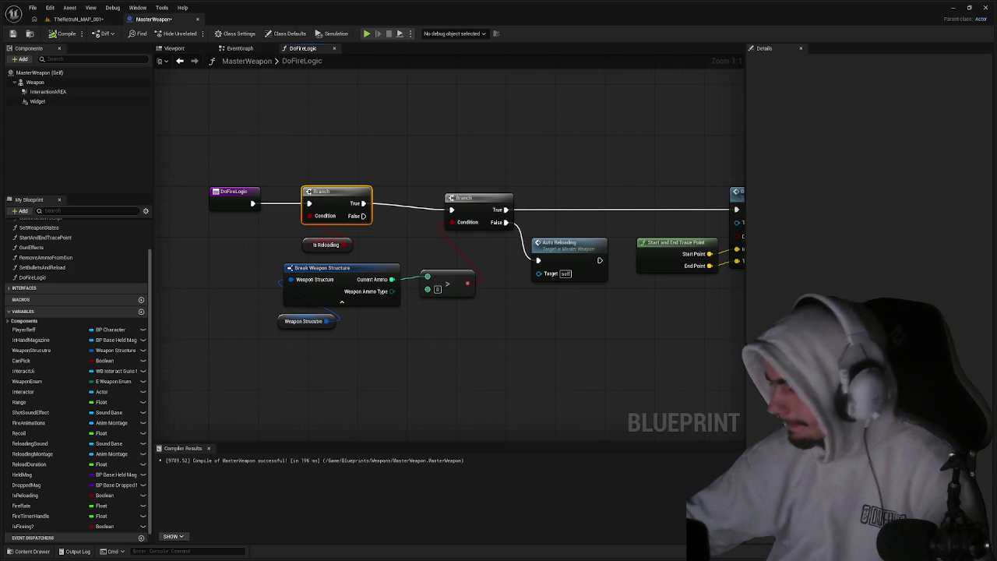
{"action": "left_click_drag", "start_coordinate": [362, 204], "coordinate": [363, 216]}
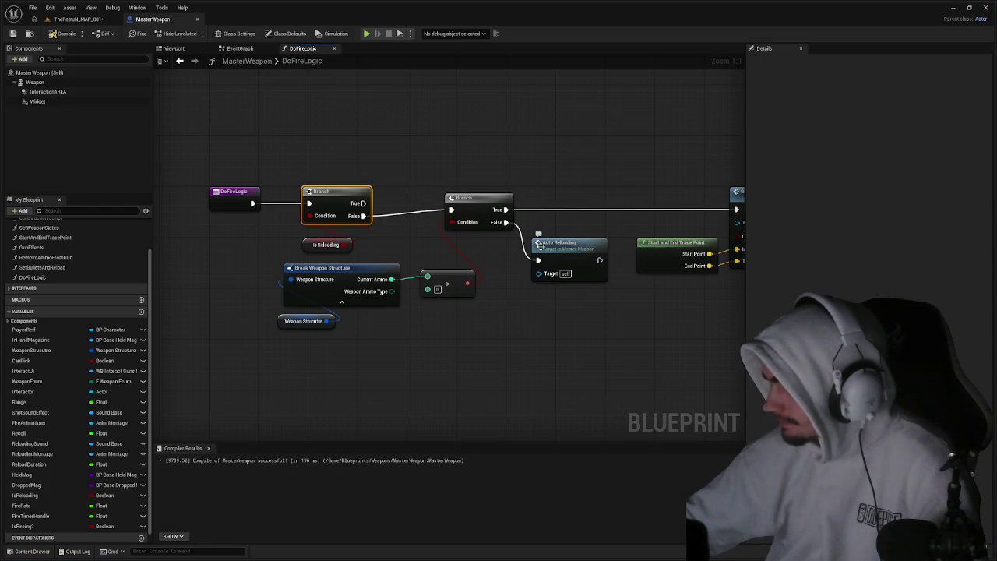
{"action": "left_click_drag", "start_coordinate": [568, 282], "coordinate": [473, 273]}
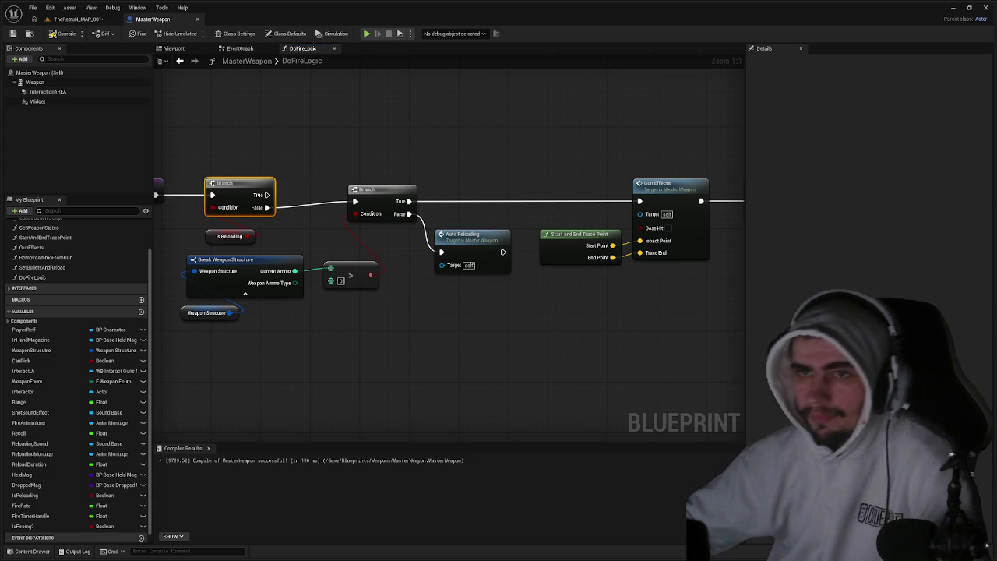
{"action": "left_click", "coordinate": [233, 49]}
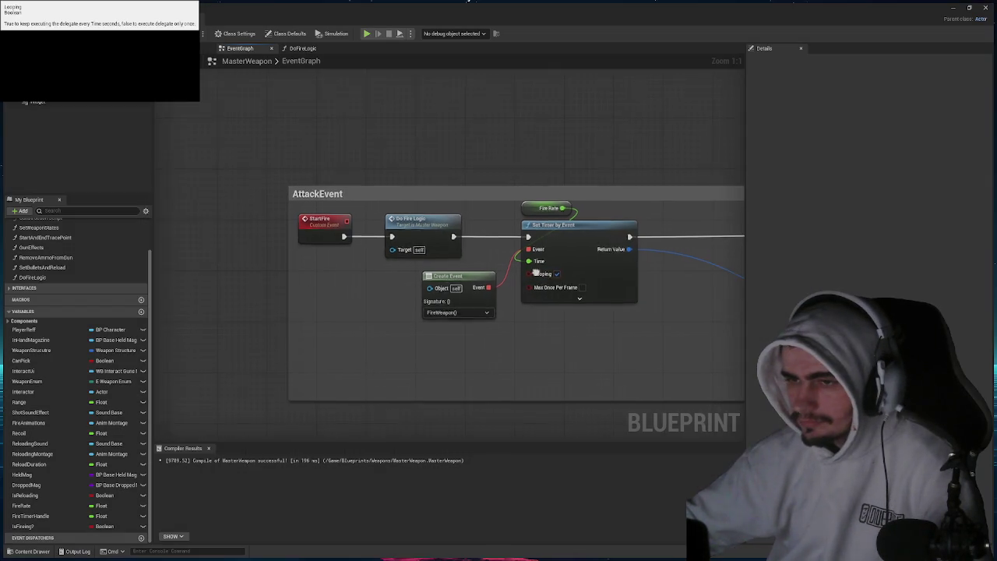
Give the Fire Rate variable a default value of .1 in the Details panel.
{"action": "left_click_drag", "start_coordinate": [496, 253], "coordinate": [452, 240]}
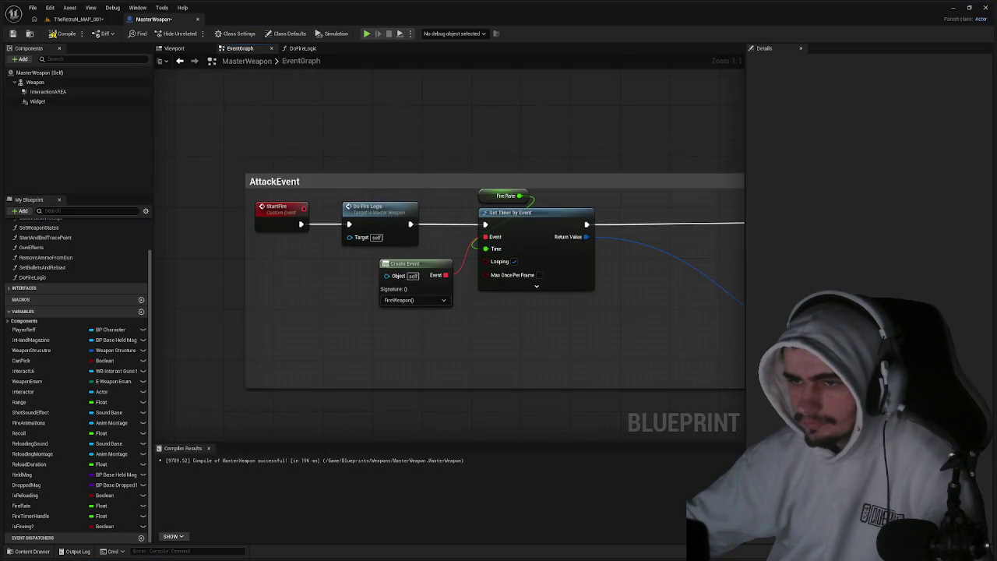
{"action": "left_click_drag", "start_coordinate": [473, 300], "coordinate": [447, 298]}
{"action": "left_click", "coordinate": [473, 189]}
{"action": "left_click", "coordinate": [871, 256]}
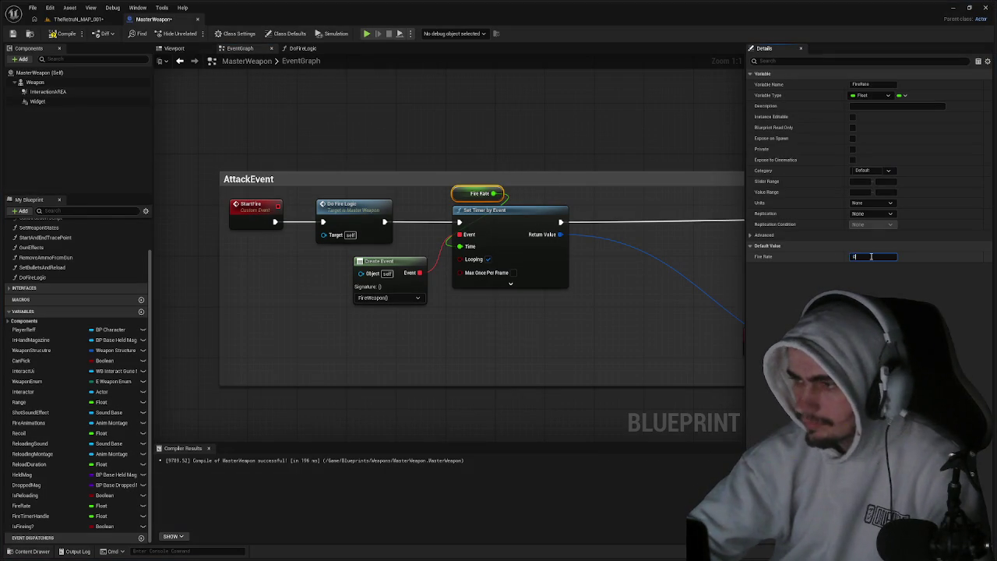
{"action": "type", "text": ".1"}
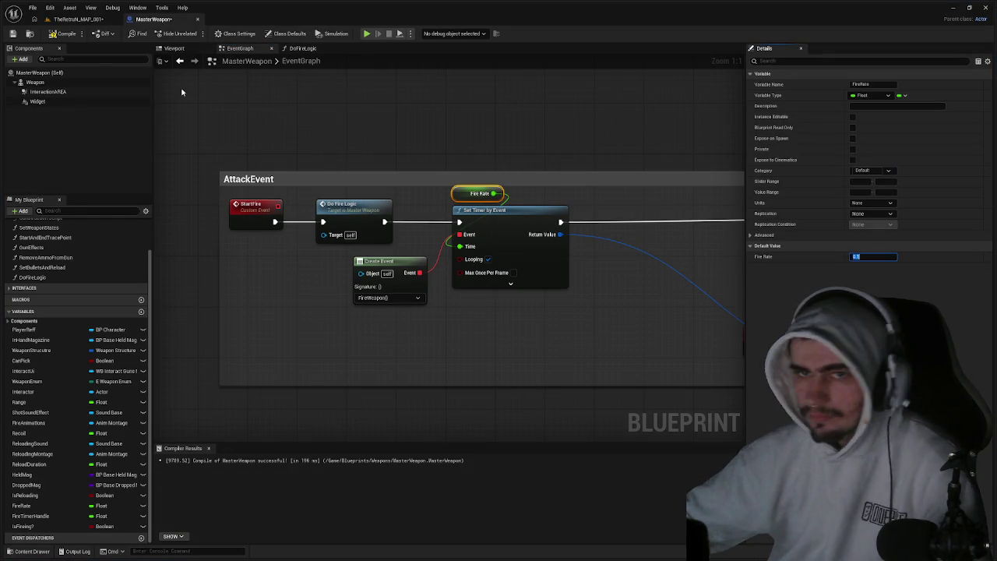
{"action": "left_click", "coordinate": [76, 18]}
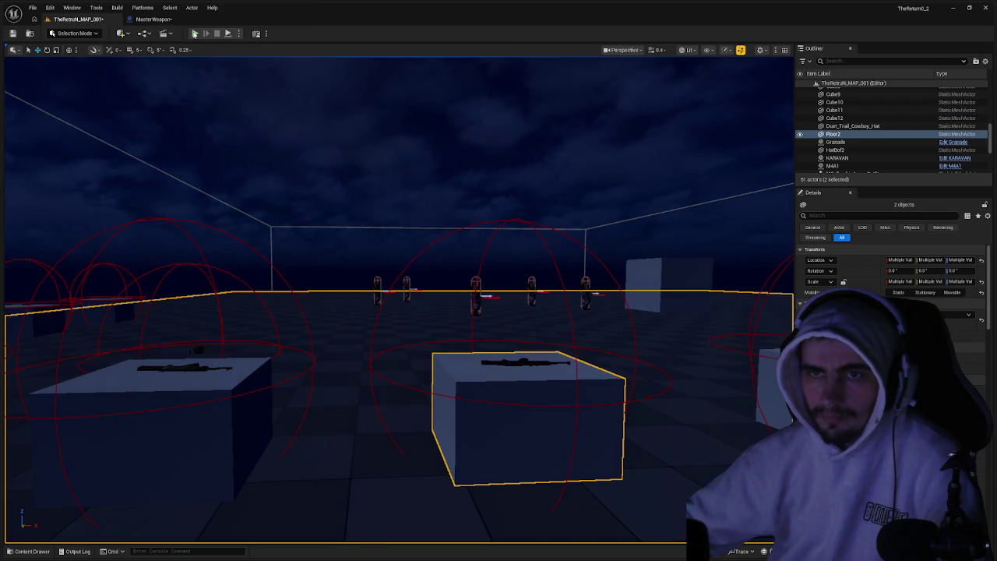
Play-test firing at the 0.1 fire rate, then stop the session.
{"action": "left_click", "coordinate": [194, 34]}
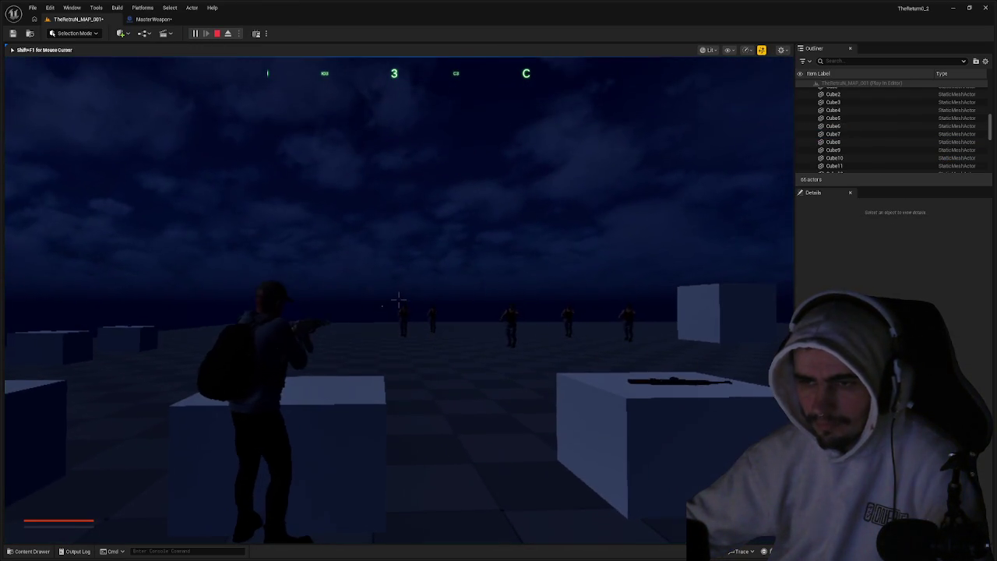
{"action": "key", "text": "Escape"}
{"action": "left_click", "coordinate": [153, 19]}
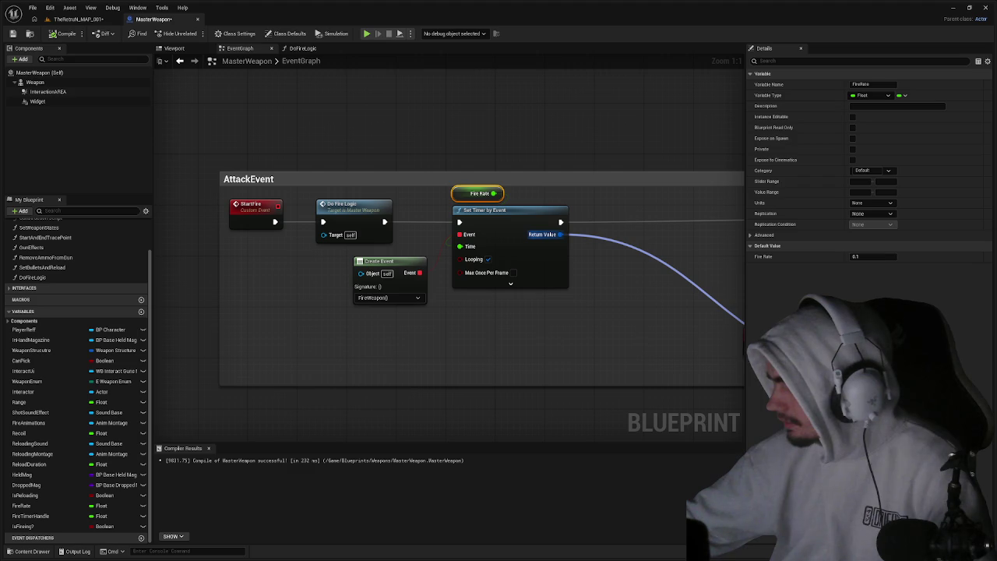
Change the Fire Rate default value to 0.12.
{"action": "left_click", "coordinate": [861, 257]}
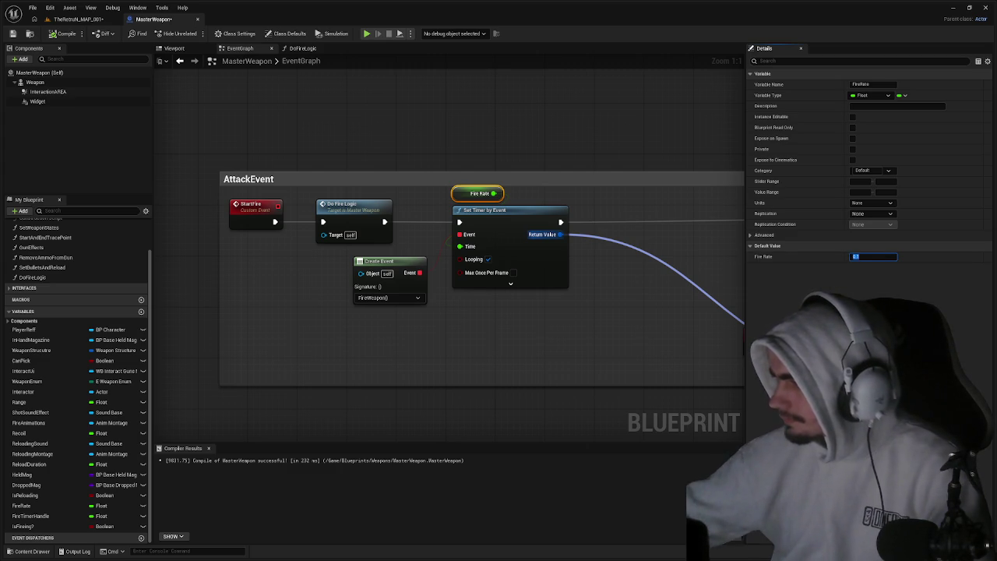
{"action": "left_click", "coordinate": [882, 256]}
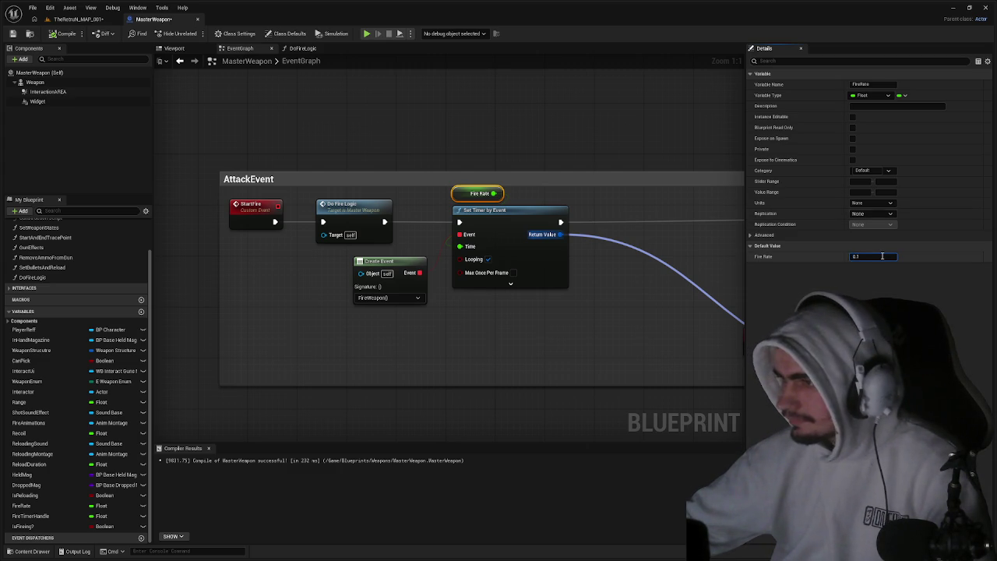
{"action": "key", "text": "ctrl+z"}
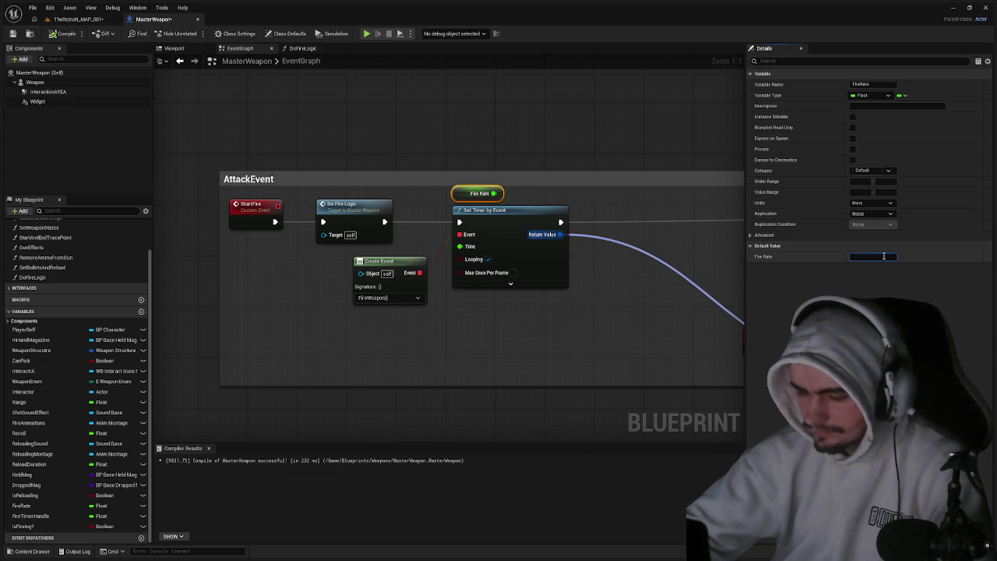
{"action": "type", "text": "3"}
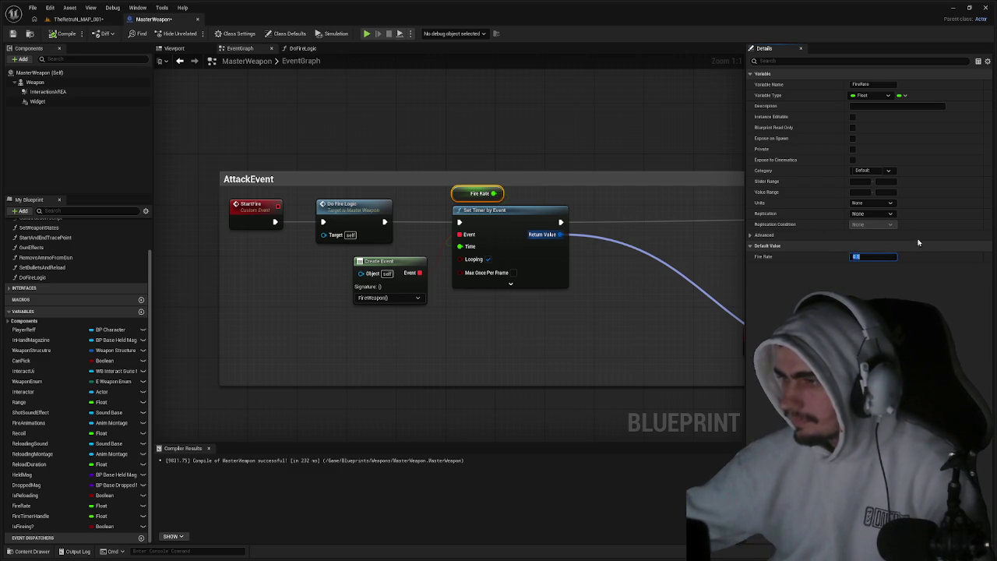
{"action": "key", "text": "BackSpace"}
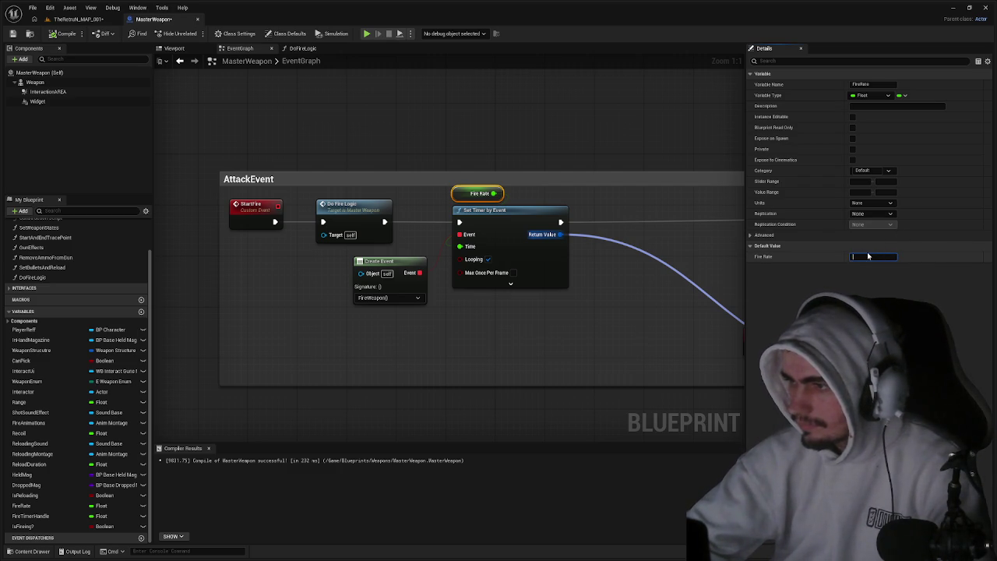
{"action": "type", "text": "0.12"}
{"action": "key", "text": "Return"}
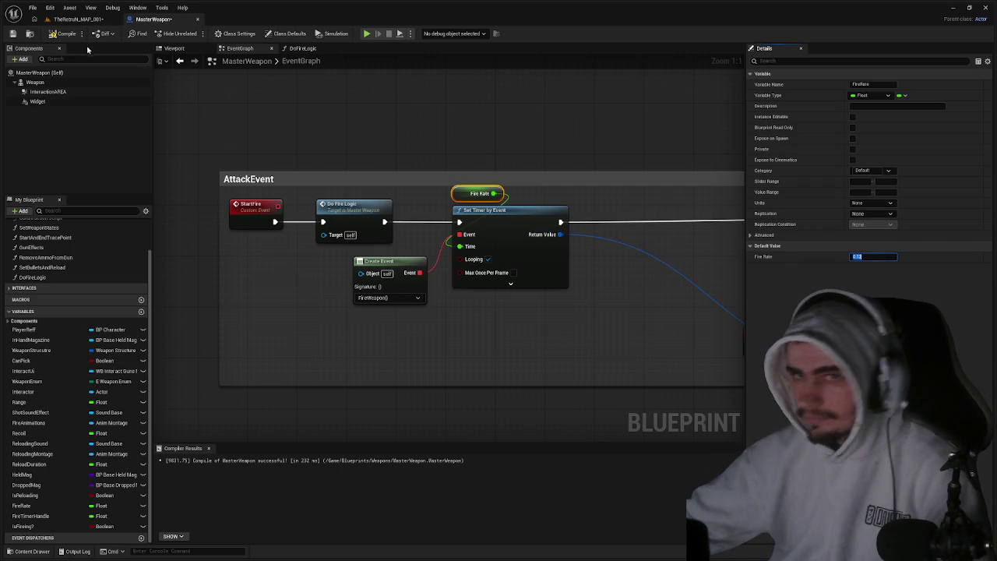
Recompile the MasterWeapon blueprint.
{"action": "left_click", "coordinate": [57, 37]}
{"action": "mouse_move", "coordinate": [444, 204]}
{"action": "left_mouse_down"}
{"action": "mouse_move", "coordinate": [324, 172]}
{"action": "mouse_move", "coordinate": [259, 173]}
{"action": "left_mouse_up"}
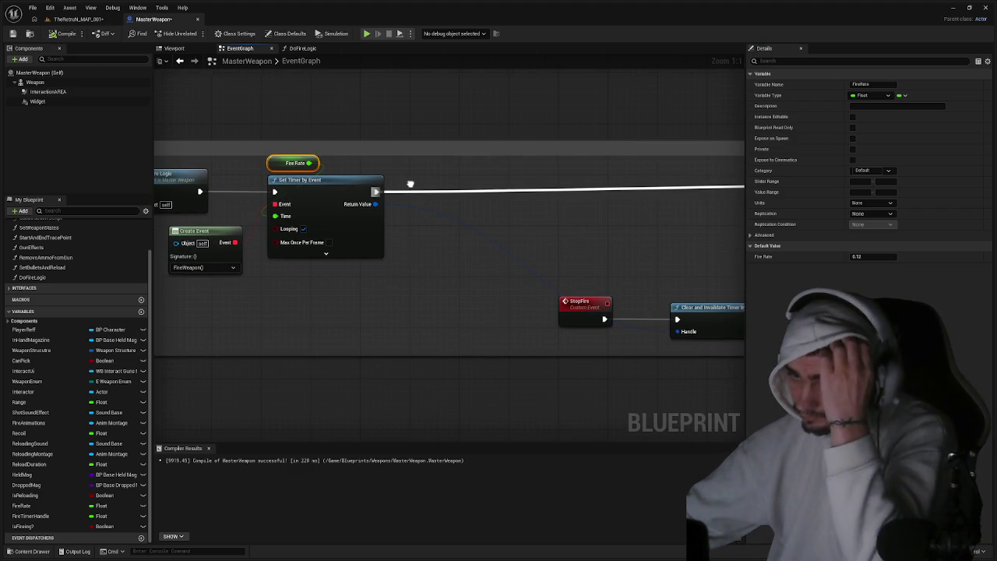
{"action": "left_click_drag", "start_coordinate": [410, 184], "coordinate": [413, 185]}
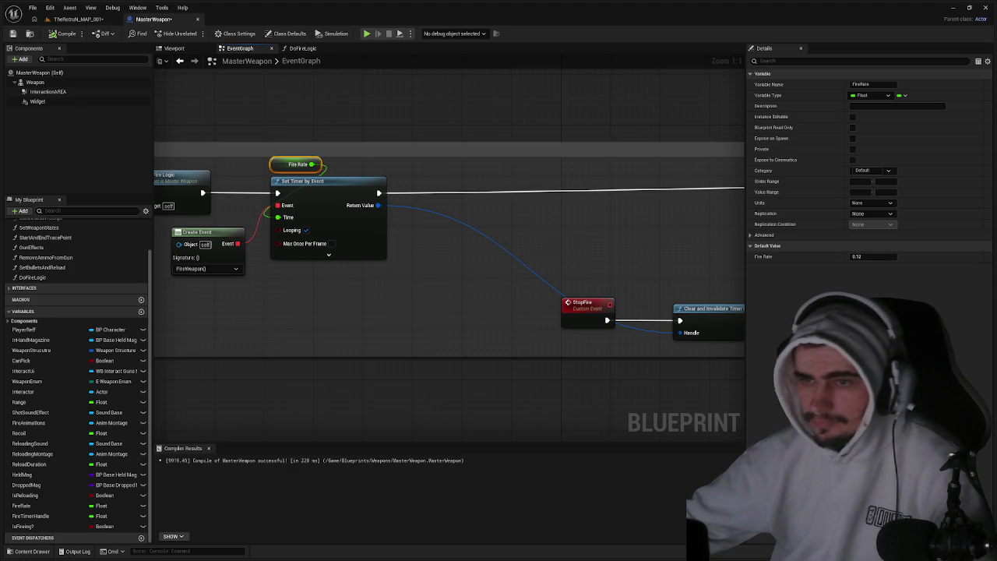
Promote the timer's Return Value to a new 'Stop timer event' variable and wire its SET node.
{"action": "right_click", "coordinate": [378, 205]}
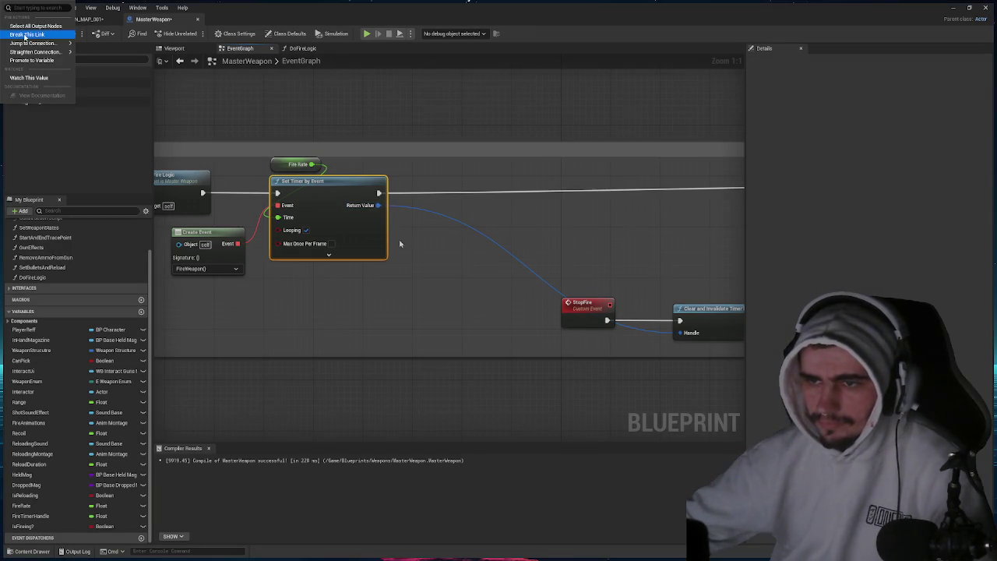
{"action": "left_click", "coordinate": [26, 36]}
{"action": "left_click_drag", "start_coordinate": [379, 205], "coordinate": [418, 209]}
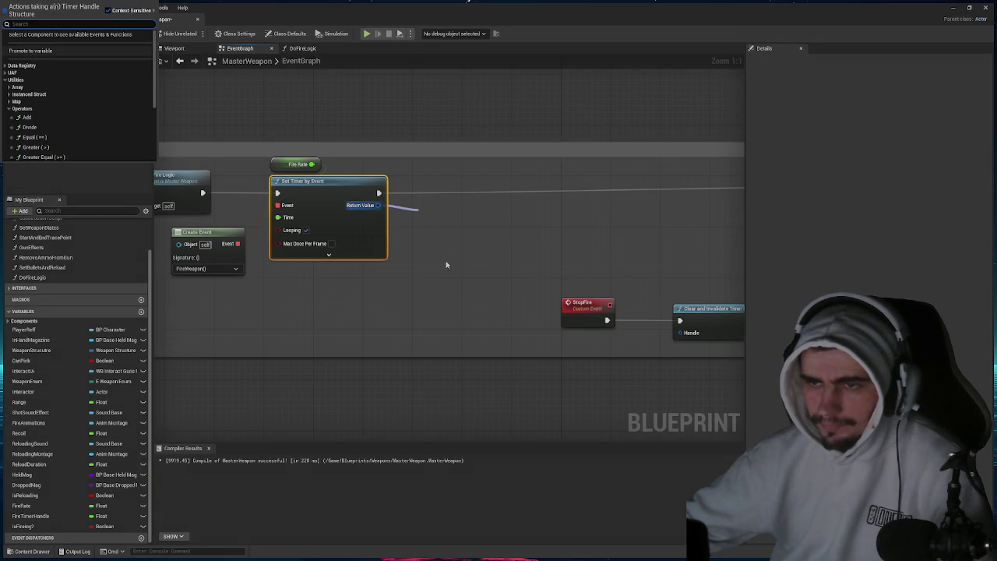
{"action": "left_click", "coordinate": [30, 51]}
{"action": "type", "text": "Stop time"}
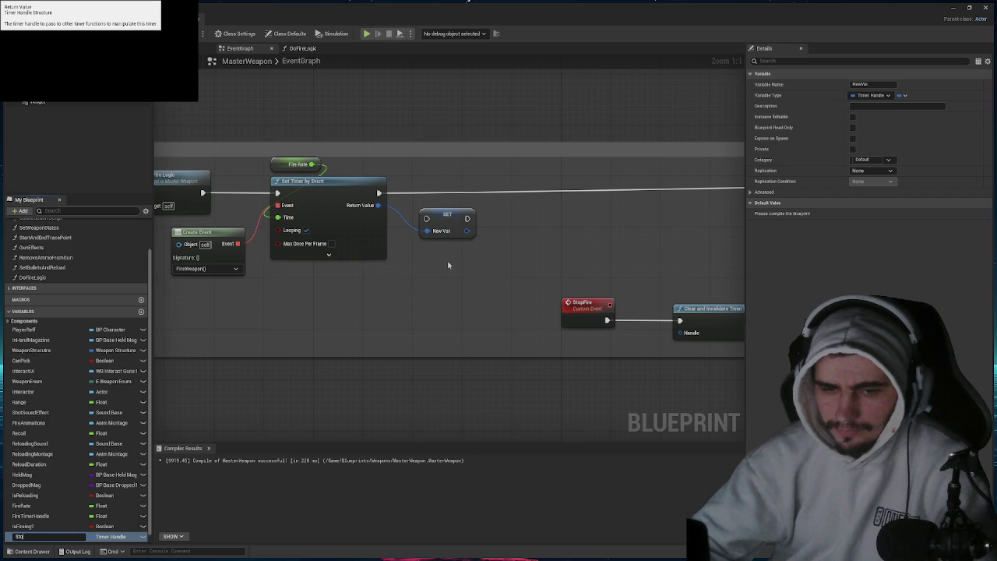
{"action": "type", "text": "r event"}
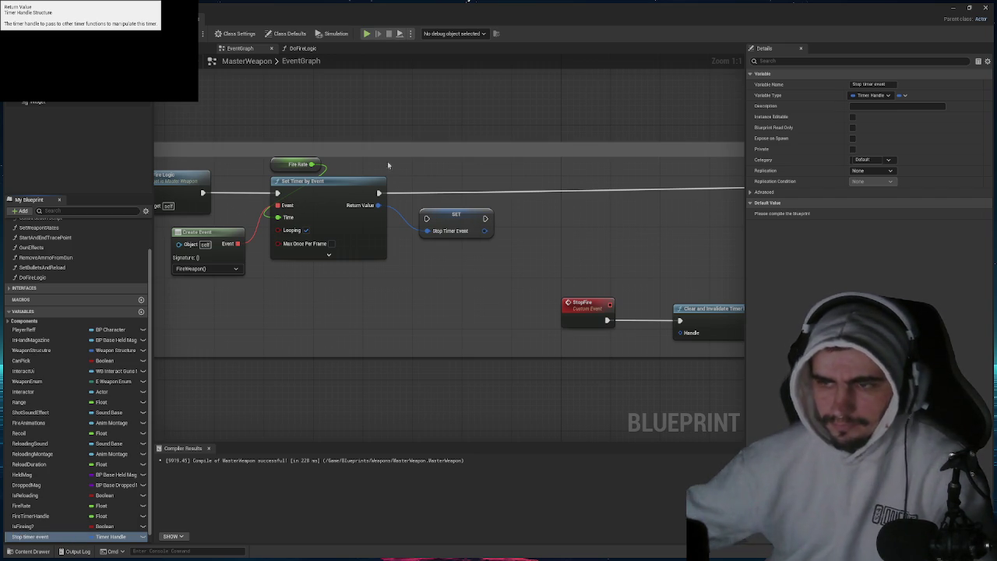
{"action": "key", "text": "Return"}
{"action": "mouse_move", "coordinate": [378, 193]}
{"action": "left_mouse_down"}
{"action": "mouse_move", "coordinate": [426, 219]}
{"action": "mouse_move", "coordinate": [462, 204]}
{"action": "mouse_move", "coordinate": [462, 194]}
{"action": "mouse_move", "coordinate": [724, 191]}
{"action": "mouse_move", "coordinate": [556, 199]}
{"action": "left_mouse_up"}
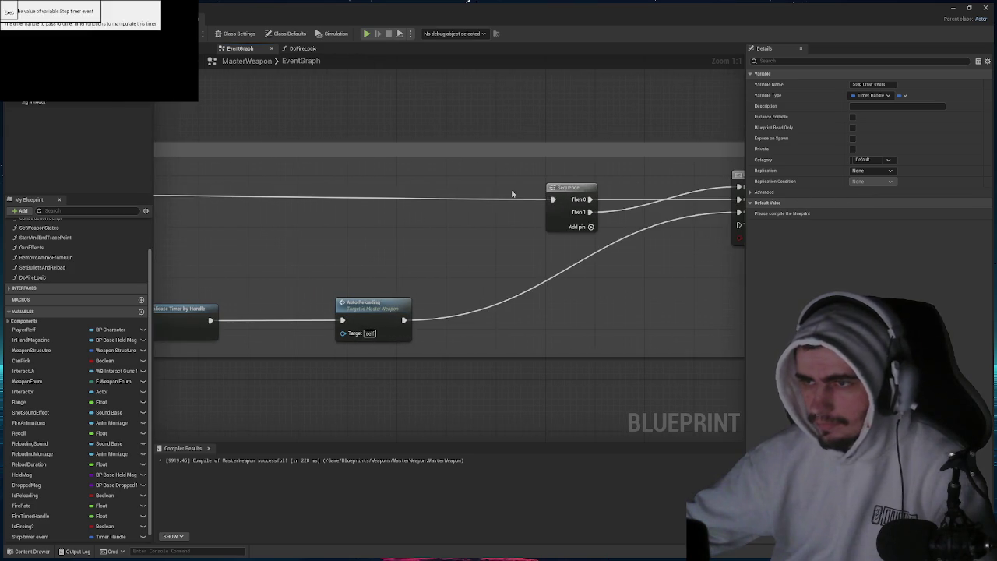
{"action": "left_click_drag", "start_coordinate": [444, 211], "coordinate": [665, 166]}
Plug the Stop timer event variable into the Clear Timer node's Handle.
{"action": "left_click_drag", "start_coordinate": [595, 174], "coordinate": [690, 161]}
{"action": "left_click_drag", "start_coordinate": [35, 537], "coordinate": [448, 273]}
{"action": "mouse_move", "coordinate": [376, 276]}
{"action": "left_mouse_down"}
{"action": "mouse_move", "coordinate": [439, 288]}
{"action": "mouse_move", "coordinate": [441, 235]}
{"action": "left_mouse_up"}
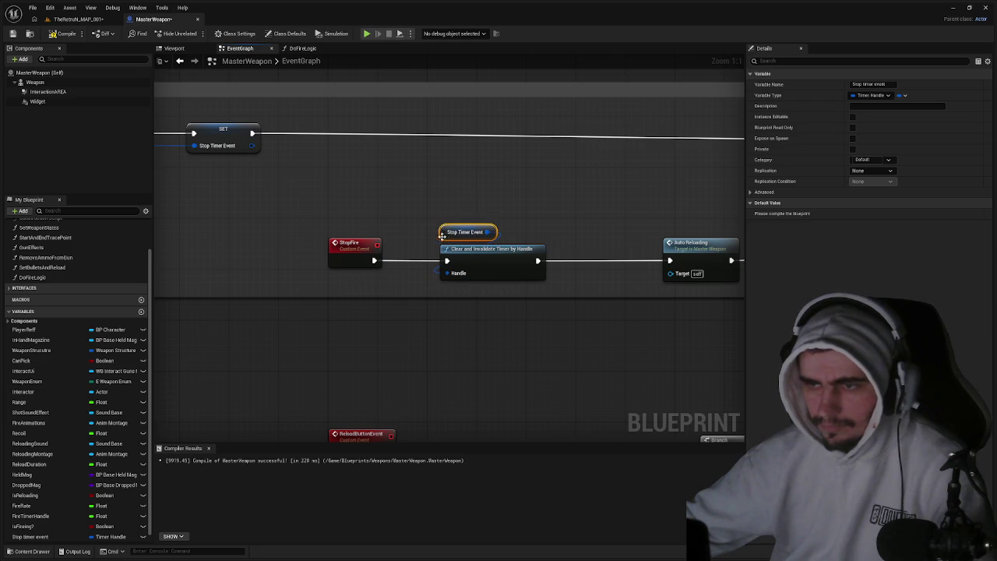
{"action": "left_click", "coordinate": [78, 19]}
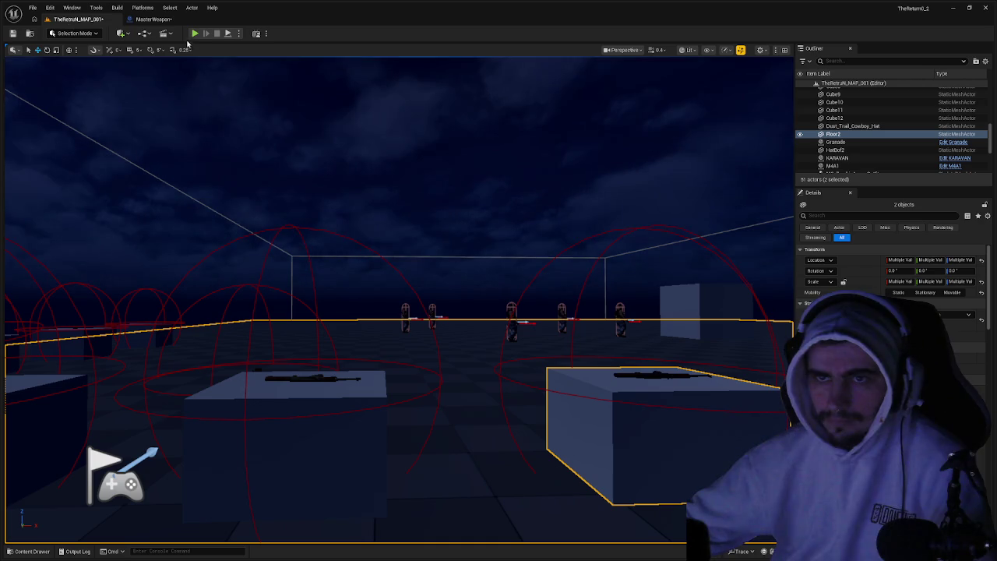
After a quick play test, uncheck Looping on the Set Timer by Event node.
{"action": "left_click", "coordinate": [195, 34]}
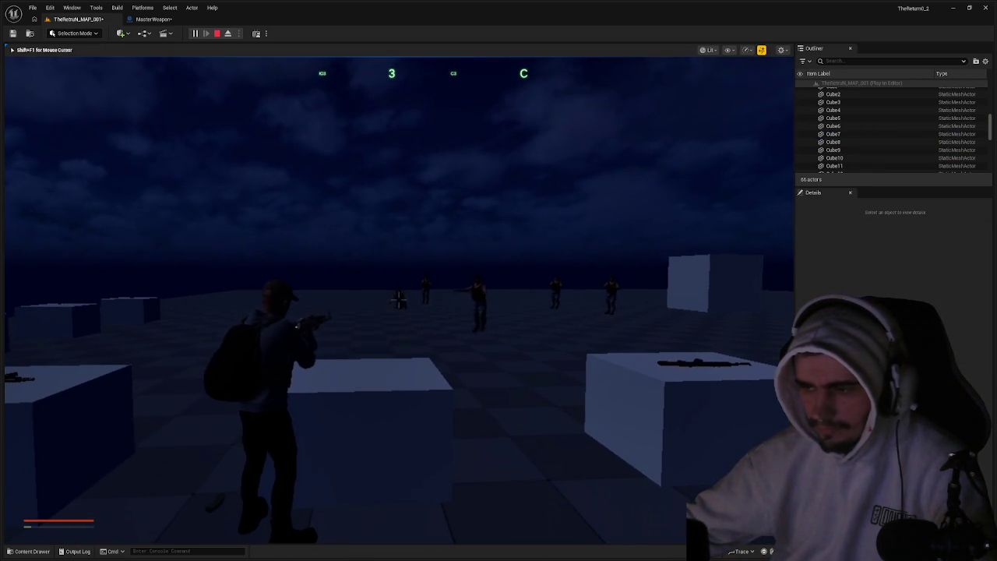
{"action": "key", "text": "Escape"}
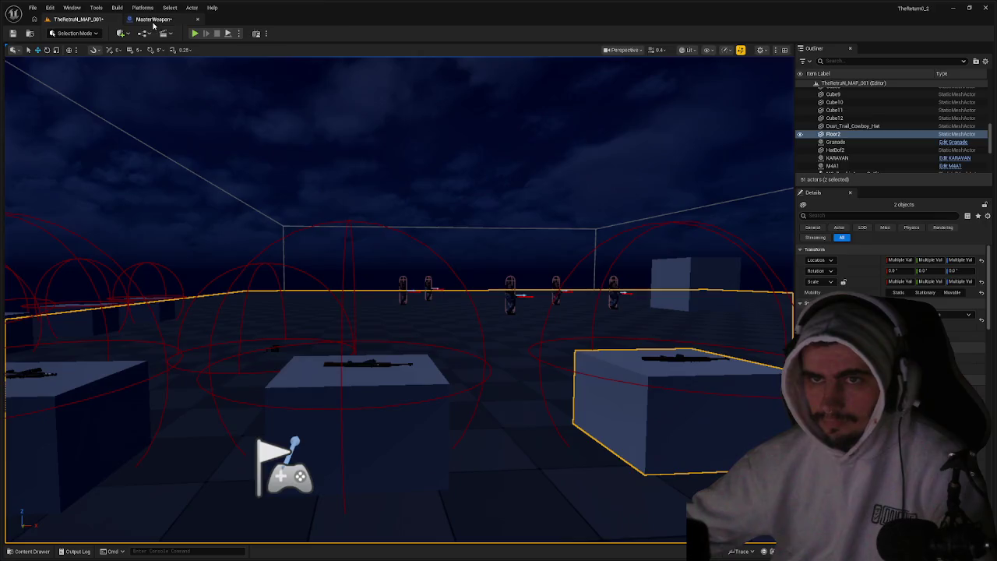
{"action": "left_click", "coordinate": [154, 19]}
{"action": "mouse_move", "coordinate": [371, 180]}
{"action": "left_mouse_down"}
{"action": "mouse_move", "coordinate": [594, 218]}
{"action": "mouse_move", "coordinate": [423, 231]}
{"action": "left_mouse_up"}
{"action": "left_click", "coordinate": [429, 249]}
{"action": "left_click", "coordinate": [409, 223]}
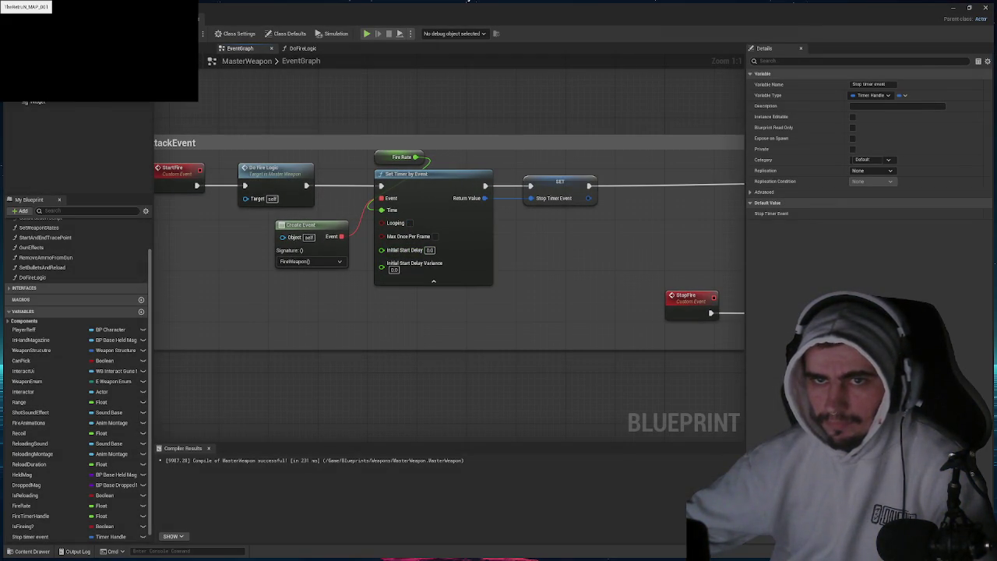
Play-test the weapon with the non-looping fire timer.
{"action": "left_click", "coordinate": [78, 19]}
{"action": "left_click", "coordinate": [195, 33]}
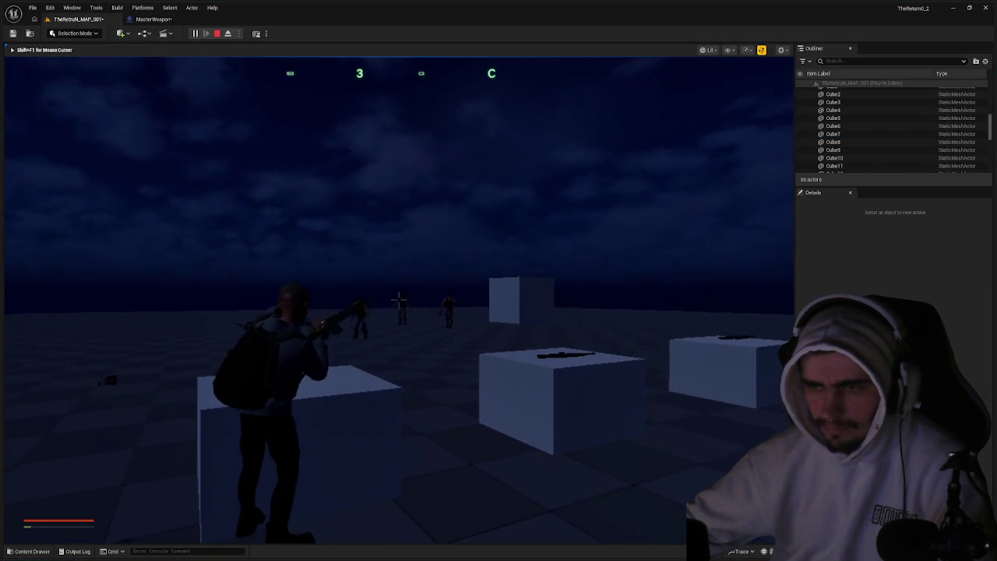
{"action": "key", "text": "Escape"}
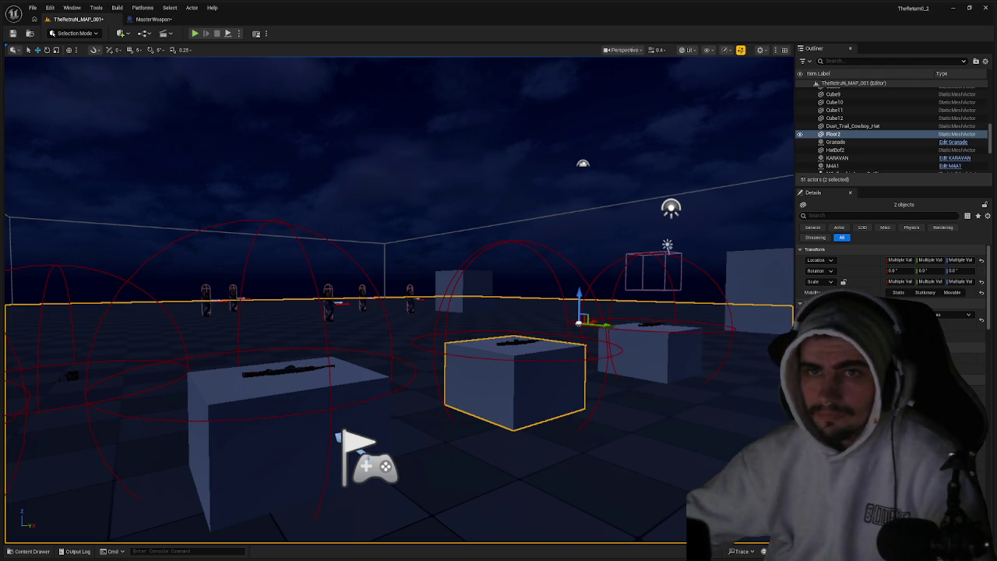
{"action": "left_click", "coordinate": [154, 19]}
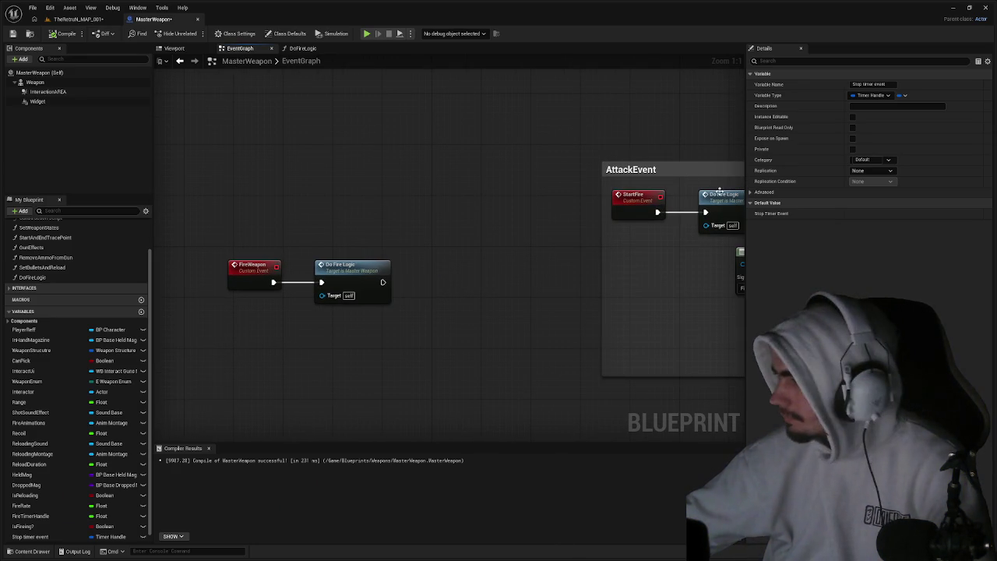
Add a Branch after FireWeapon so Do Fire Logic runs only when IsReloading is false.
{"action": "left_click_drag", "start_coordinate": [343, 266], "coordinate": [429, 266]}
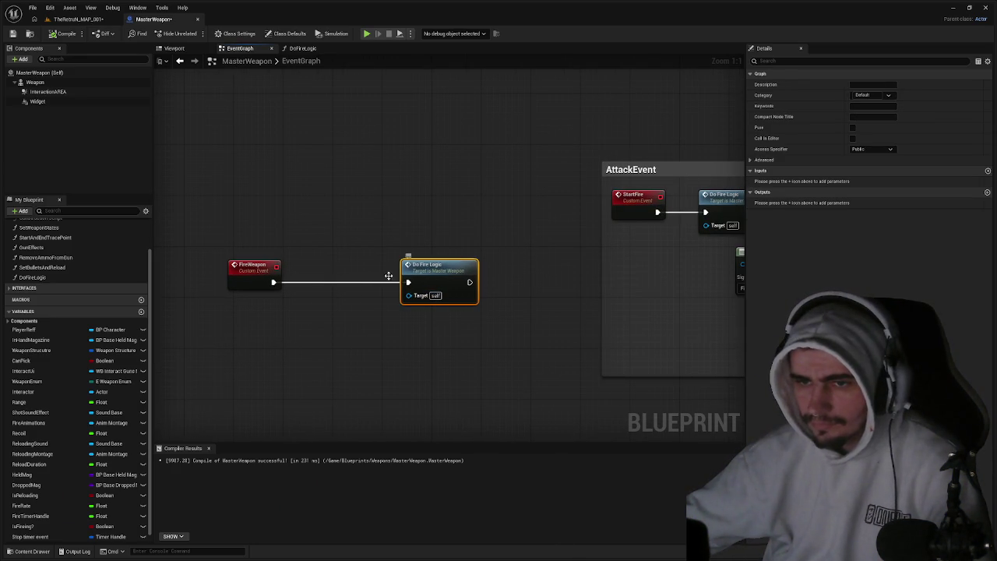
{"action": "left_click_drag", "start_coordinate": [276, 282], "coordinate": [322, 280]}
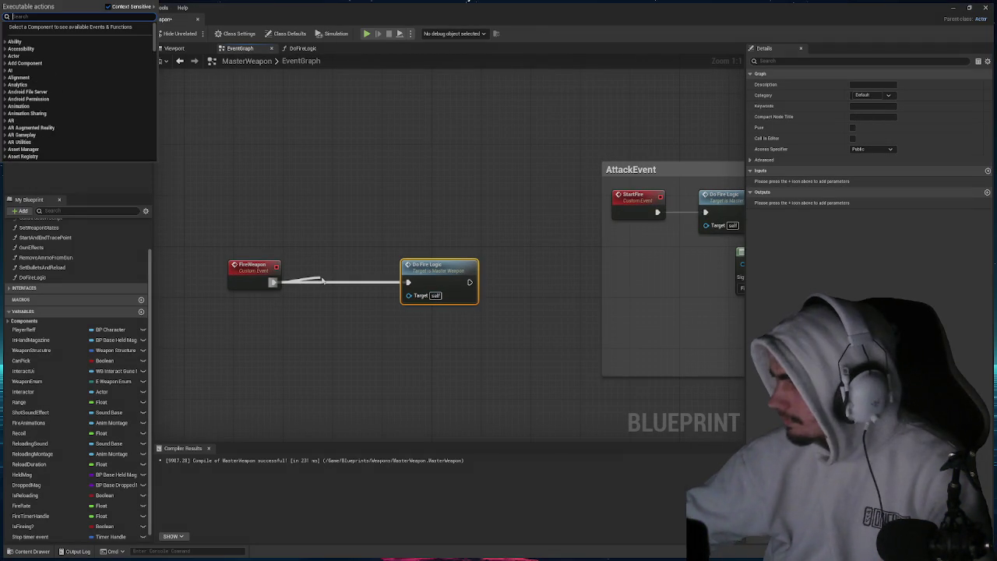
{"action": "type", "text": "branch"}
{"action": "key", "text": "Return"}
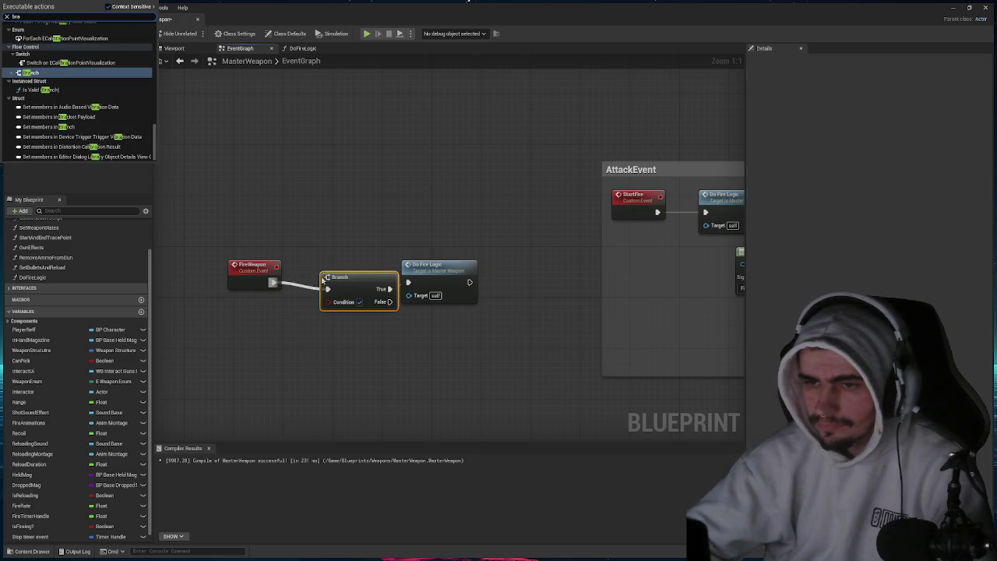
{"action": "left_click_drag", "start_coordinate": [323, 277], "coordinate": [305, 271]}
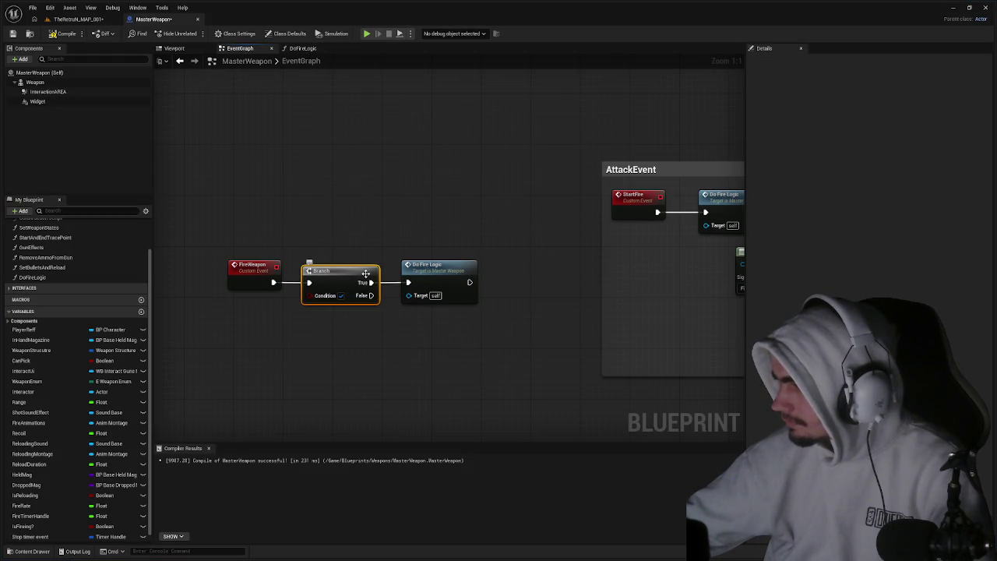
{"action": "left_click_drag", "start_coordinate": [370, 282], "coordinate": [371, 295]}
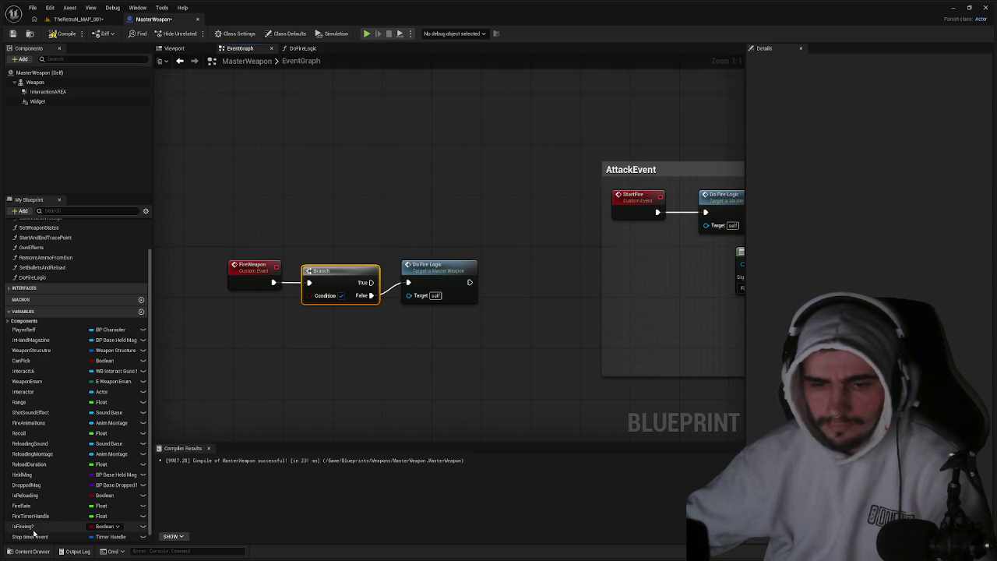
{"action": "mouse_move", "coordinate": [27, 495]}
{"action": "left_mouse_down"}
{"action": "mouse_move", "coordinate": [290, 338]}
{"action": "mouse_move", "coordinate": [311, 295]}
{"action": "left_mouse_up"}
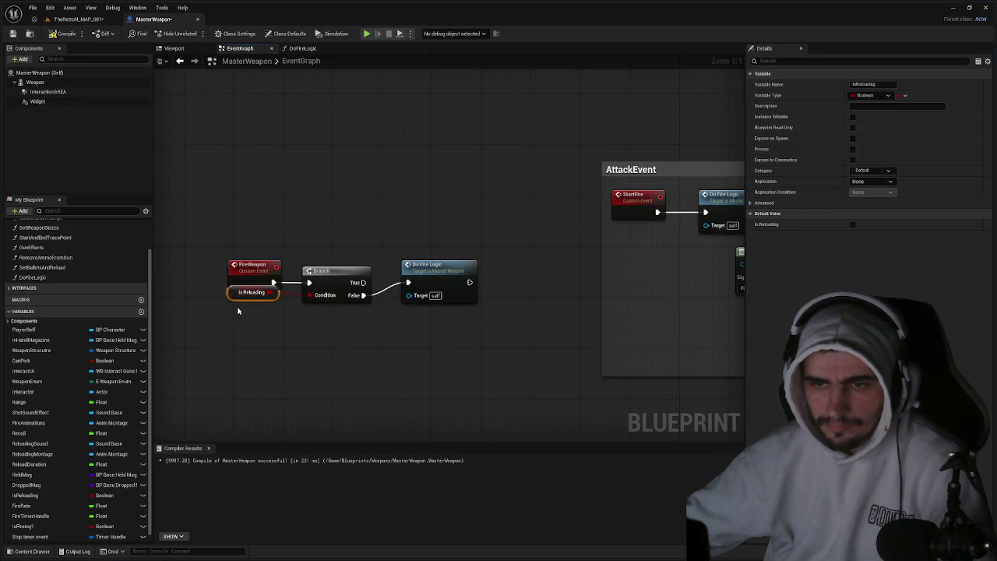
{"action": "left_click_drag", "start_coordinate": [238, 293], "coordinate": [245, 311]}
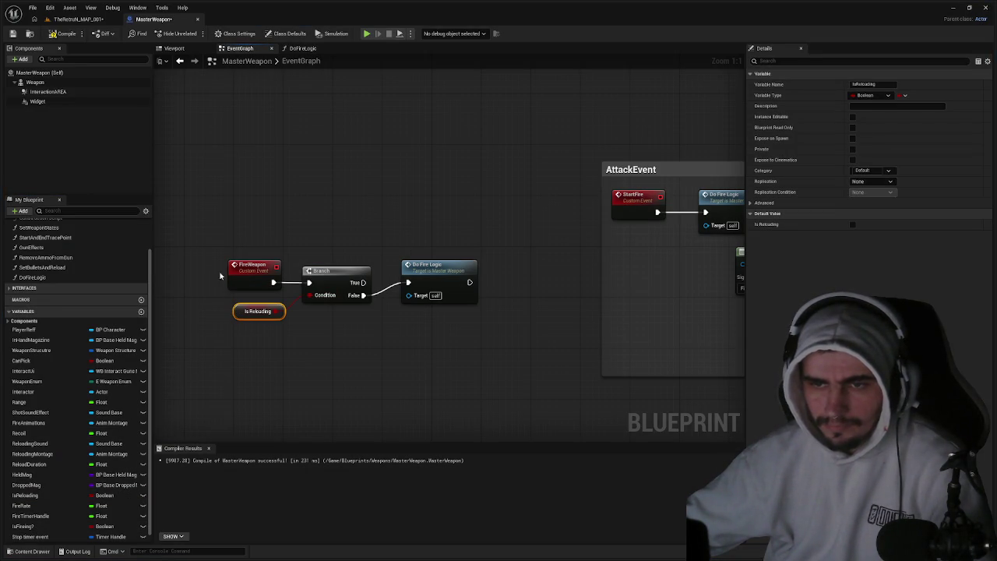
{"action": "left_click", "coordinate": [78, 18]}
{"action": "left_click", "coordinate": [195, 33]}
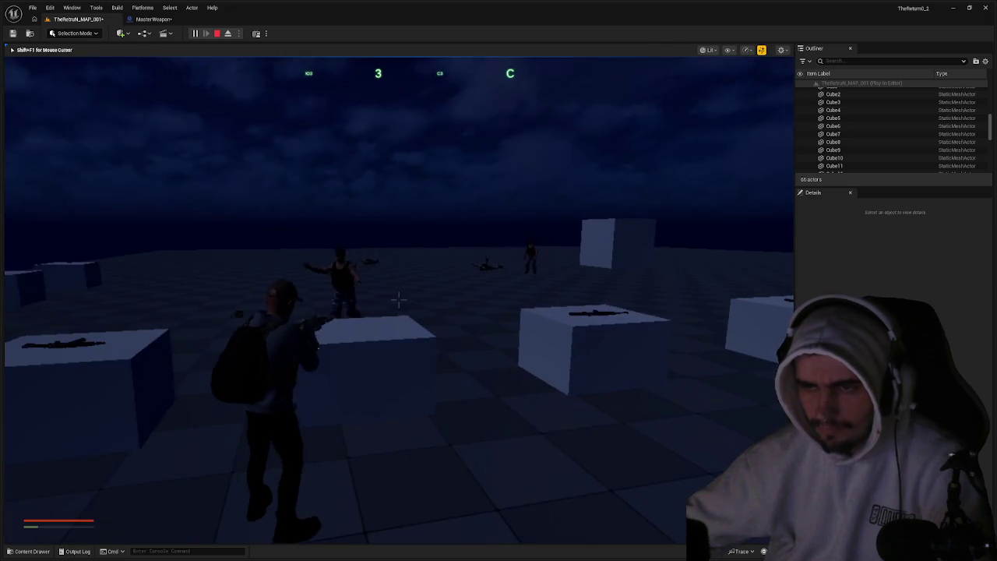
Stop the play test and navigate MasterWeapon's graph to the StopFire nodes.
{"action": "key", "text": "Escape"}
{"action": "left_click", "coordinate": [154, 19]}
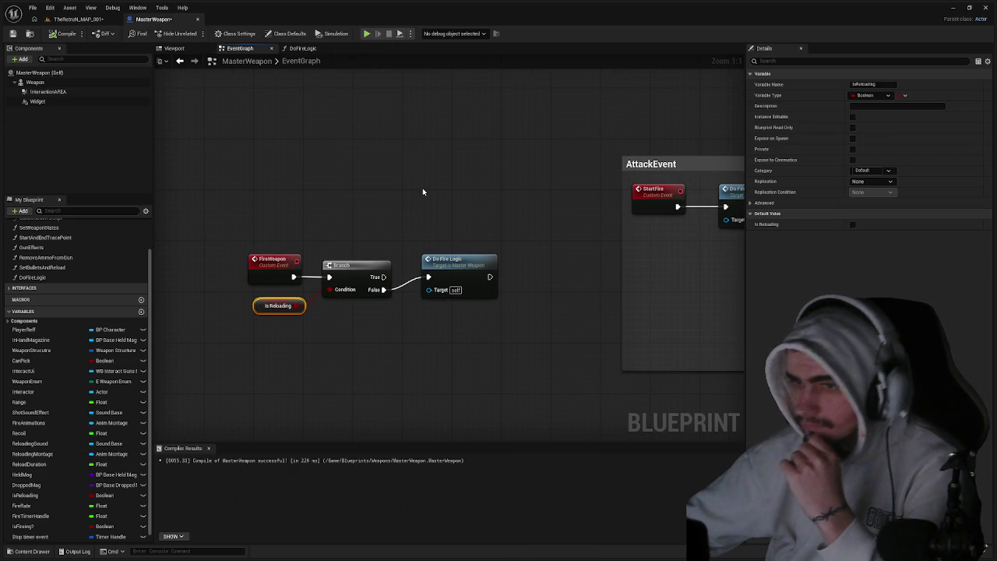
{"action": "mouse_move", "coordinate": [523, 216]}
{"action": "left_mouse_down"}
{"action": "mouse_move", "coordinate": [422, 207]}
{"action": "mouse_move", "coordinate": [265, 214]}
{"action": "mouse_move", "coordinate": [441, 203]}
{"action": "mouse_move", "coordinate": [378, 203]}
{"action": "left_mouse_up"}
{"action": "scroll", "coordinate": [401, 207], "scroll_direction": "down", "scroll_amount": 3}
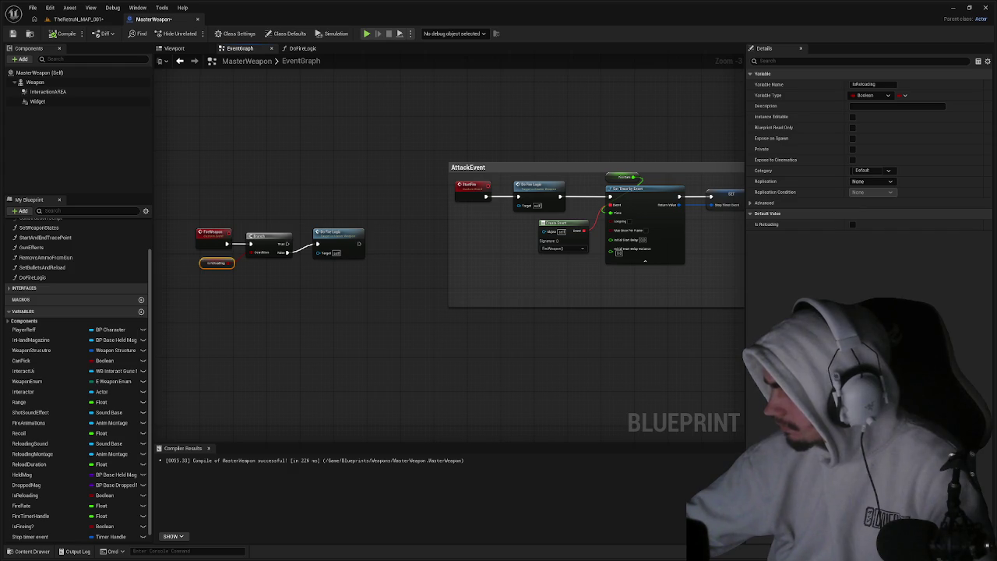
{"action": "left_click_drag", "start_coordinate": [719, 327], "coordinate": [419, 282]}
{"action": "scroll", "coordinate": [419, 282], "scroll_direction": "up", "scroll_amount": 3}
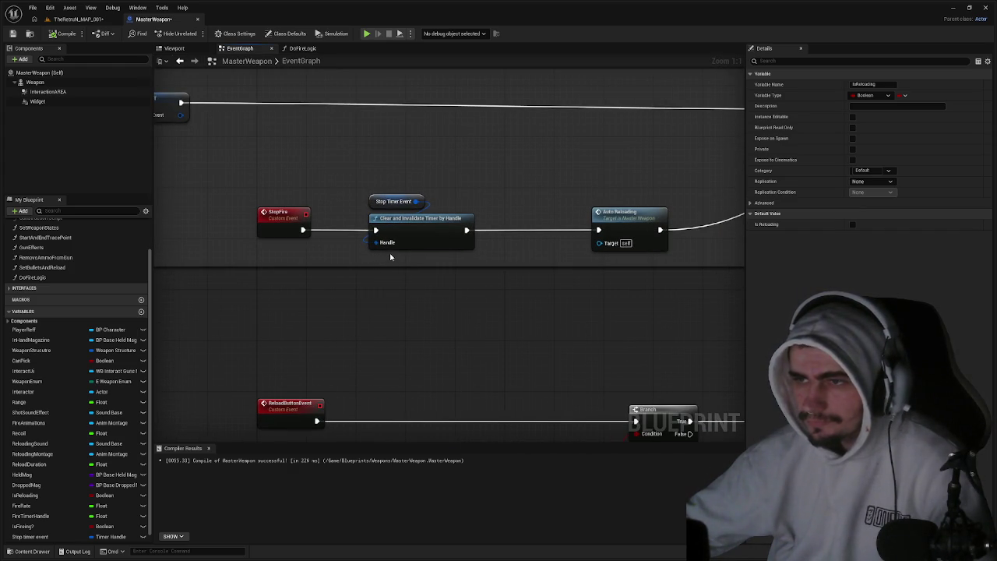
Remove the clear-timer nodes, wire StopFire to Auto Reloading, then paste the timer nodes back.
{"action": "left_click_drag", "start_coordinate": [466, 250], "coordinate": [388, 199]}
{"action": "right_click", "coordinate": [378, 230]}
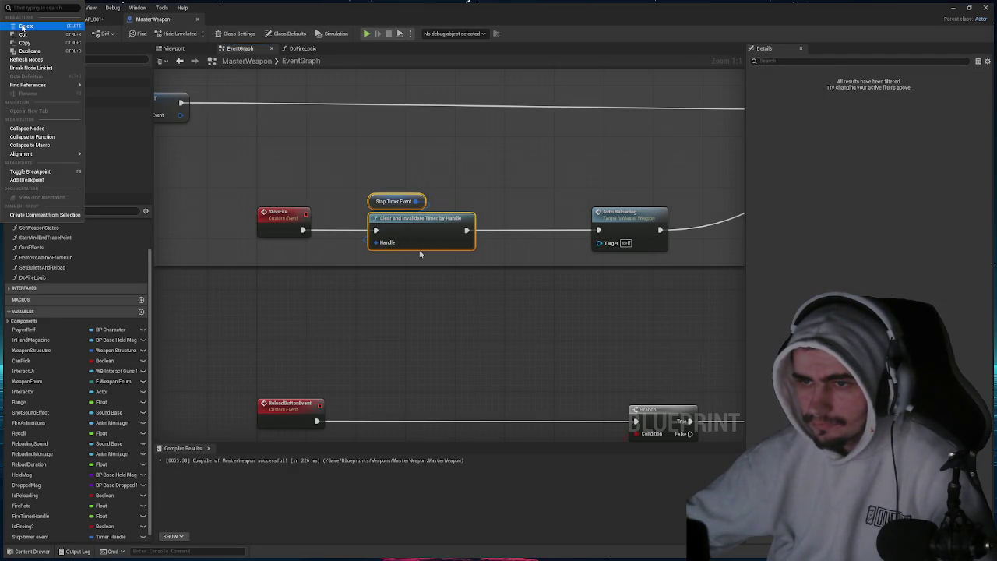
{"action": "left_click", "coordinate": [420, 253]}
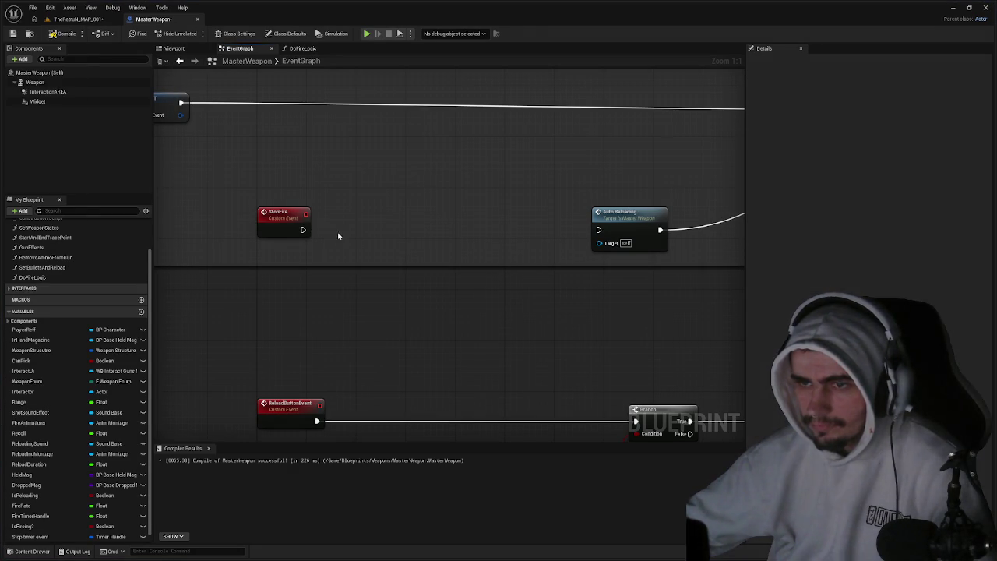
{"action": "left_click_drag", "start_coordinate": [303, 229], "coordinate": [598, 229]}
{"action": "left_click_drag", "start_coordinate": [654, 215], "coordinate": [418, 222]}
{"action": "key", "text": "ctrl+v"}
{"action": "left_click_drag", "start_coordinate": [511, 250], "coordinate": [425, 239]}
{"action": "left_click_drag", "start_coordinate": [546, 237], "coordinate": [538, 225]}
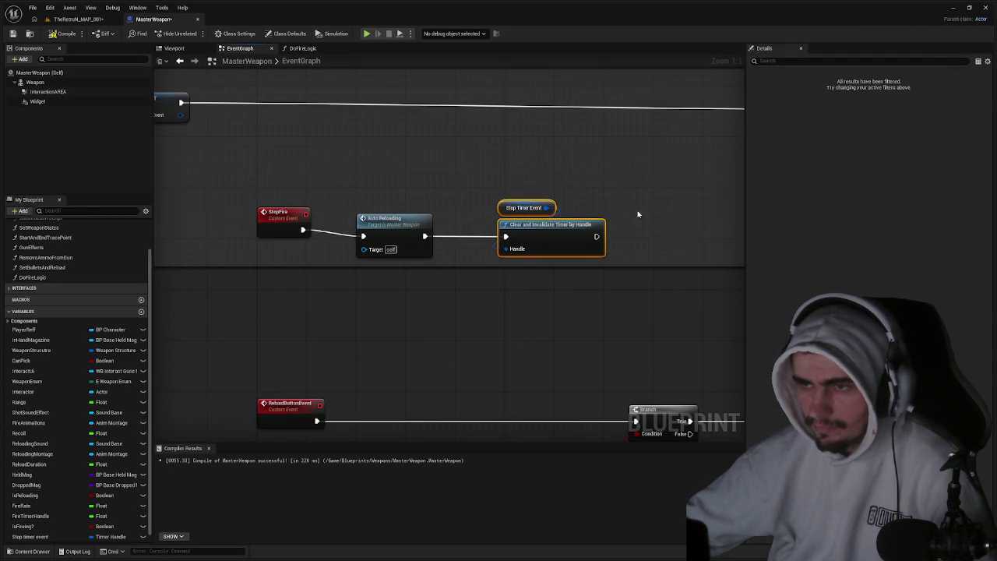
{"action": "left_click_drag", "start_coordinate": [640, 215], "coordinate": [439, 258]}
Undo a stray wire and place Auto Reloading after the Clear and Invalidate Timer node.
{"action": "mouse_move", "coordinate": [384, 276]}
{"action": "left_mouse_down"}
{"action": "mouse_move", "coordinate": [905, 270]}
{"action": "mouse_move", "coordinate": [857, 304]}
{"action": "mouse_move", "coordinate": [409, 234]}
{"action": "left_mouse_up"}
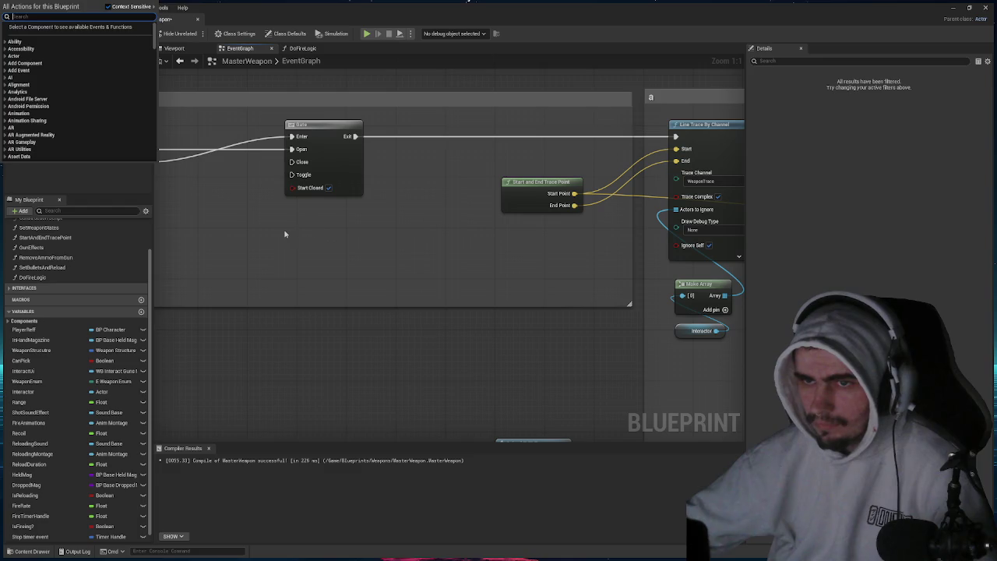
{"action": "left_click", "coordinate": [284, 234]}
{"action": "key", "text": "ctrl+z"}
{"action": "key", "text": "ctrl+z"}
{"action": "key", "text": "ctrl+z"}
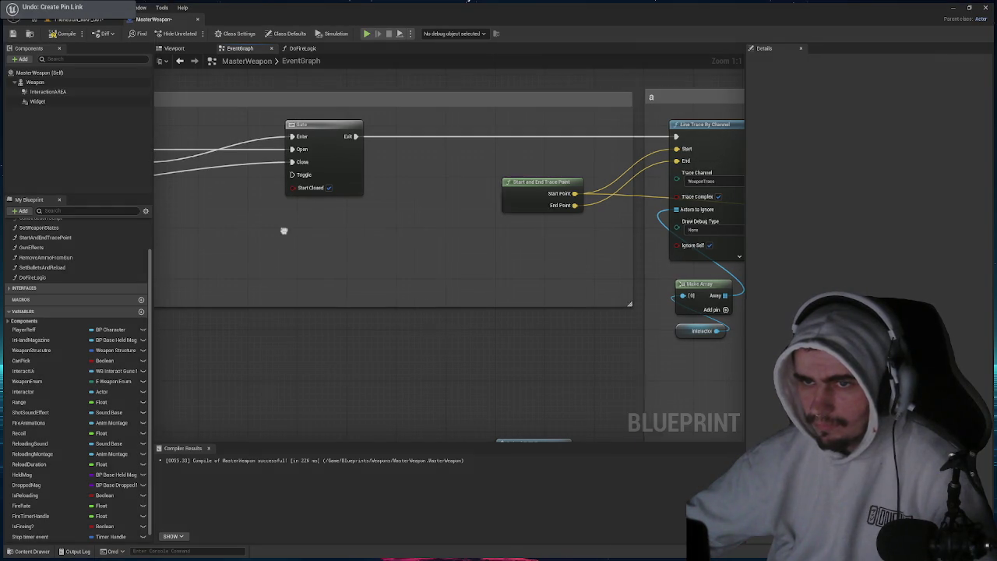
{"action": "left_click_drag", "start_coordinate": [304, 245], "coordinate": [589, 233]}
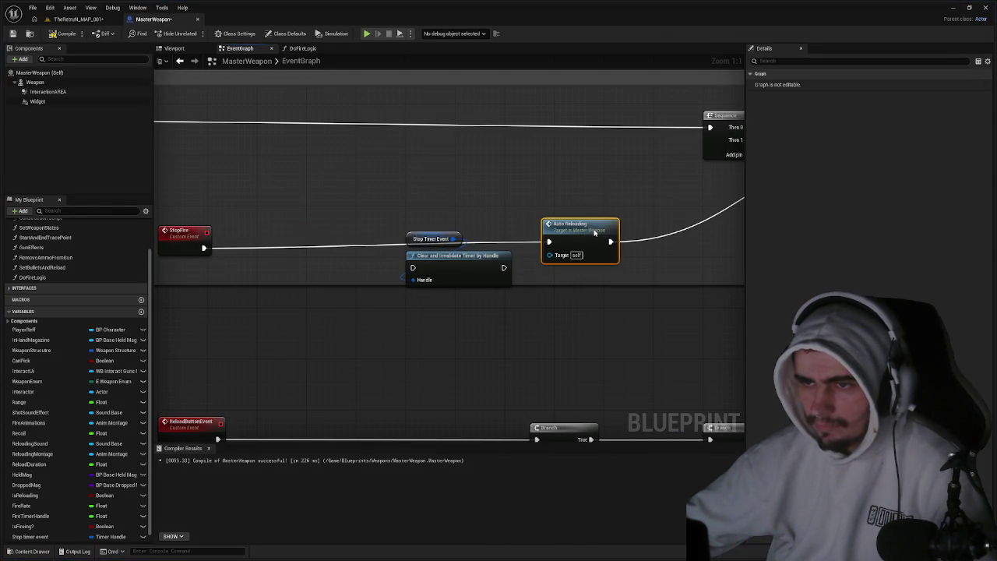
{"action": "mouse_move", "coordinate": [450, 264]}
{"action": "left_mouse_down"}
{"action": "mouse_move", "coordinate": [422, 247]}
{"action": "mouse_move", "coordinate": [204, 248]}
{"action": "left_mouse_up"}
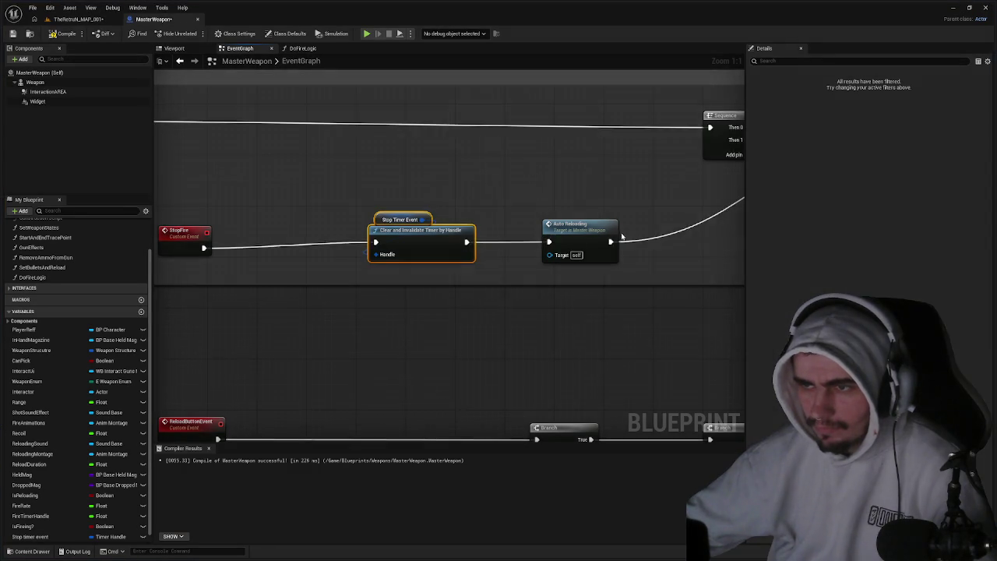
{"action": "left_click_drag", "start_coordinate": [622, 236], "coordinate": [307, 284]}
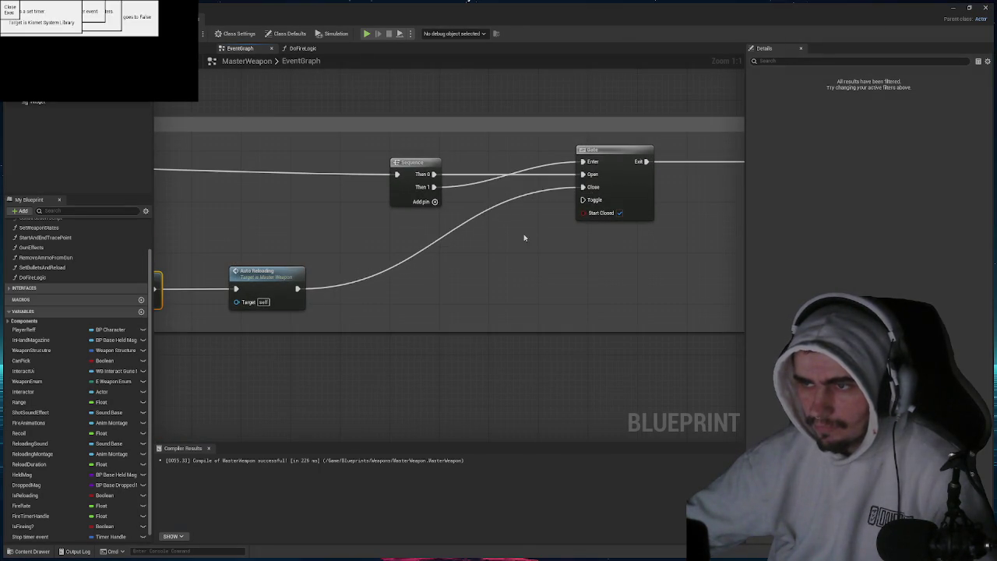
{"action": "left_click_drag", "start_coordinate": [525, 234], "coordinate": [934, 185]}
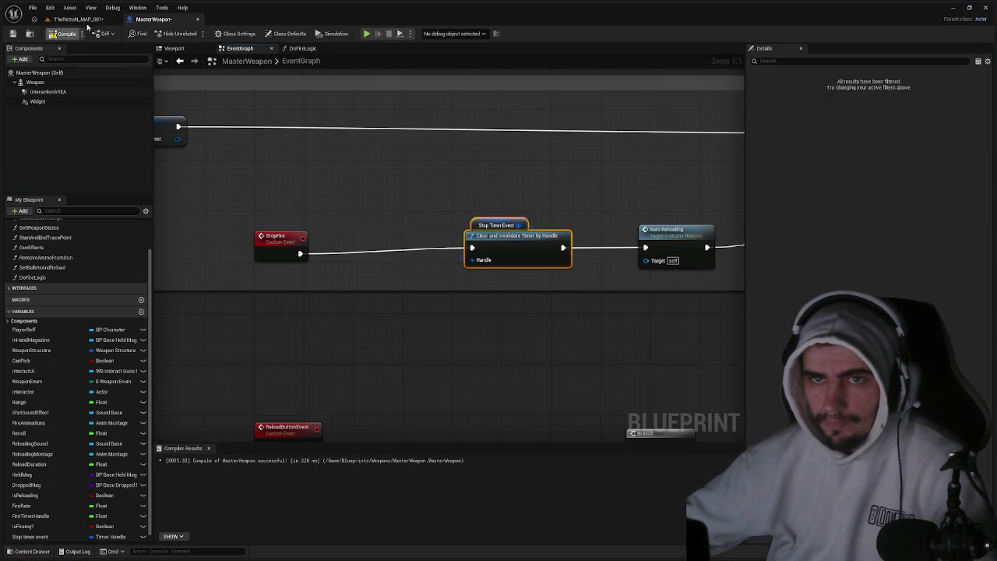
Run a brief play test of the level.
{"action": "left_click", "coordinate": [78, 19]}
{"action": "left_click", "coordinate": [195, 34]}
{"action": "key", "text": "Escape"}
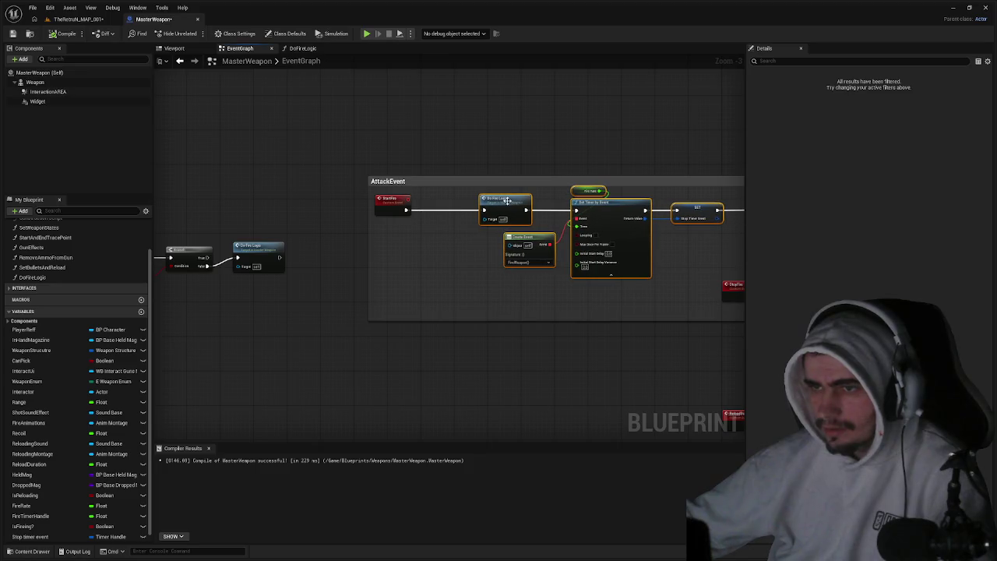
Insert a Branch after StartFire with IsFiring? as condition and False wired to Do Fire Logic.
{"action": "left_click", "coordinate": [444, 216]}
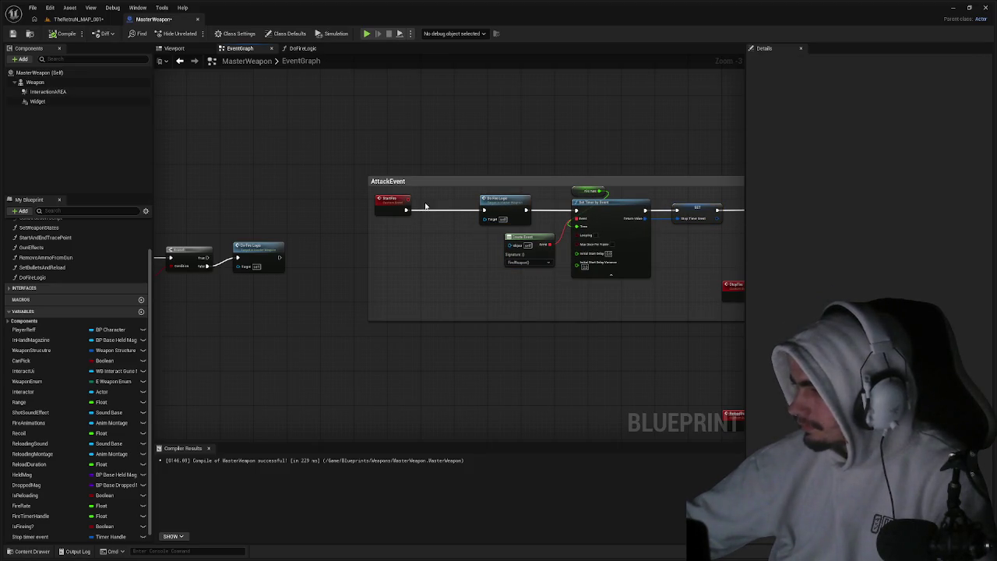
{"action": "left_click", "coordinate": [417, 206]}
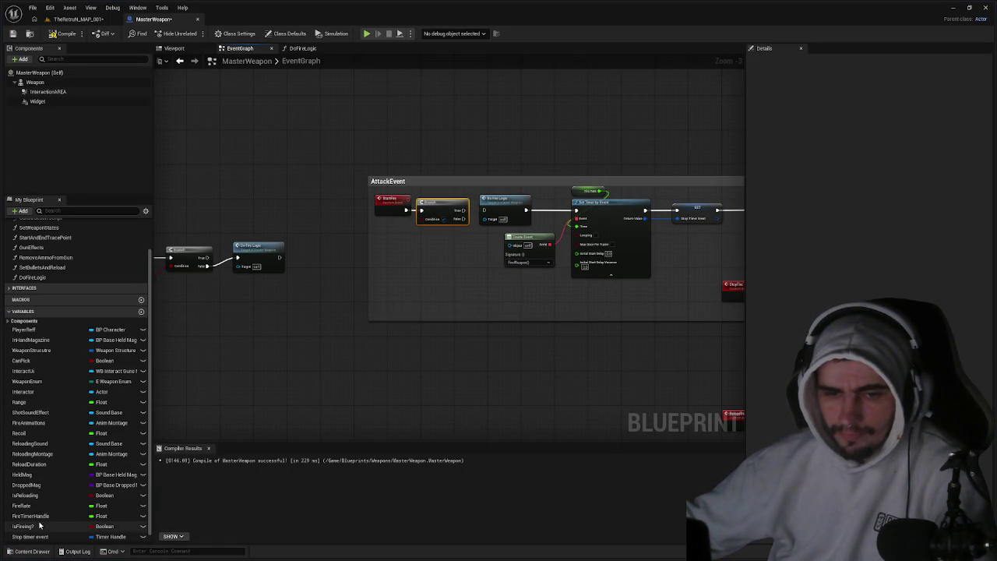
{"action": "mouse_move", "coordinate": [23, 525]}
{"action": "left_mouse_down"}
{"action": "mouse_move", "coordinate": [234, 351]}
{"action": "mouse_move", "coordinate": [421, 218]}
{"action": "mouse_move", "coordinate": [415, 237]}
{"action": "left_mouse_up"}
{"action": "scroll", "coordinate": [440, 240], "scroll_direction": "up", "scroll_amount": 2}
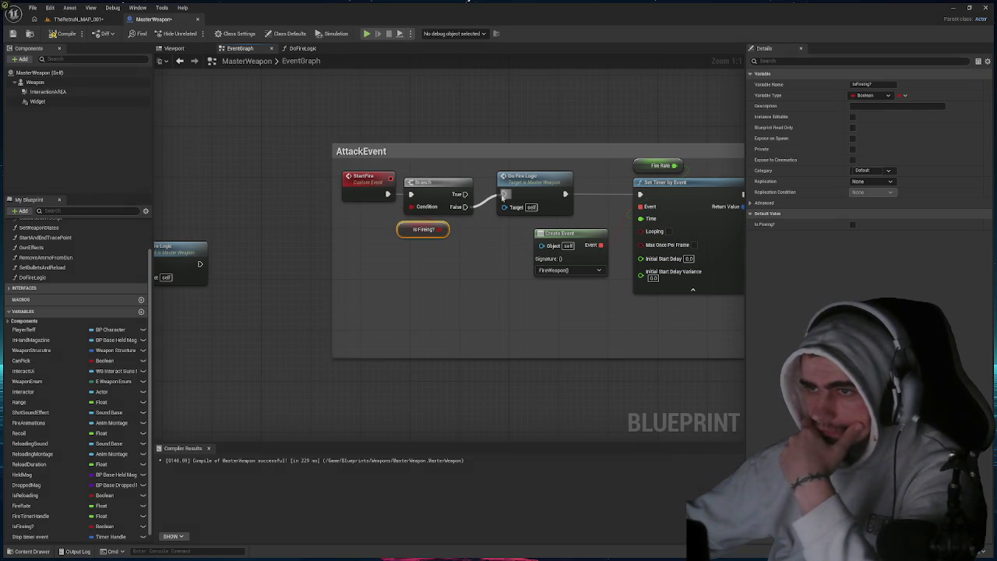
{"action": "left_click_drag", "start_coordinate": [465, 206], "coordinate": [504, 194]}
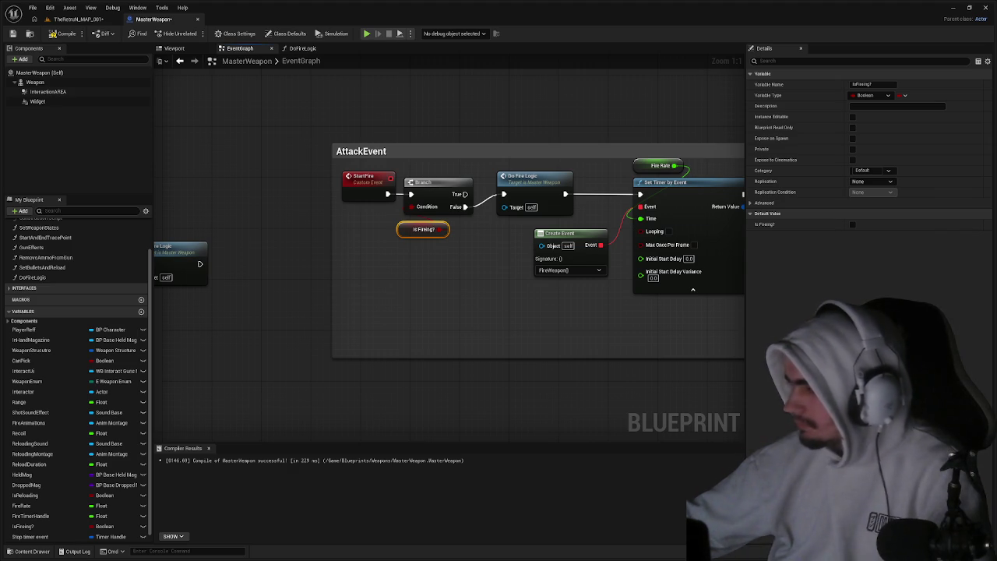
{"action": "left_click", "coordinate": [88, 22]}
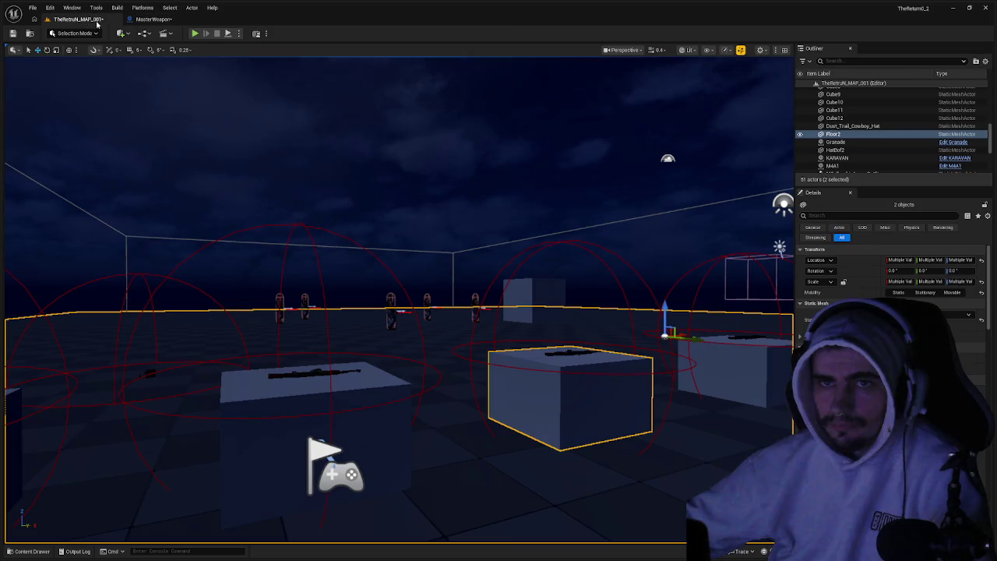
Play-test the level and stop the session.
{"action": "left_click", "coordinate": [195, 34]}
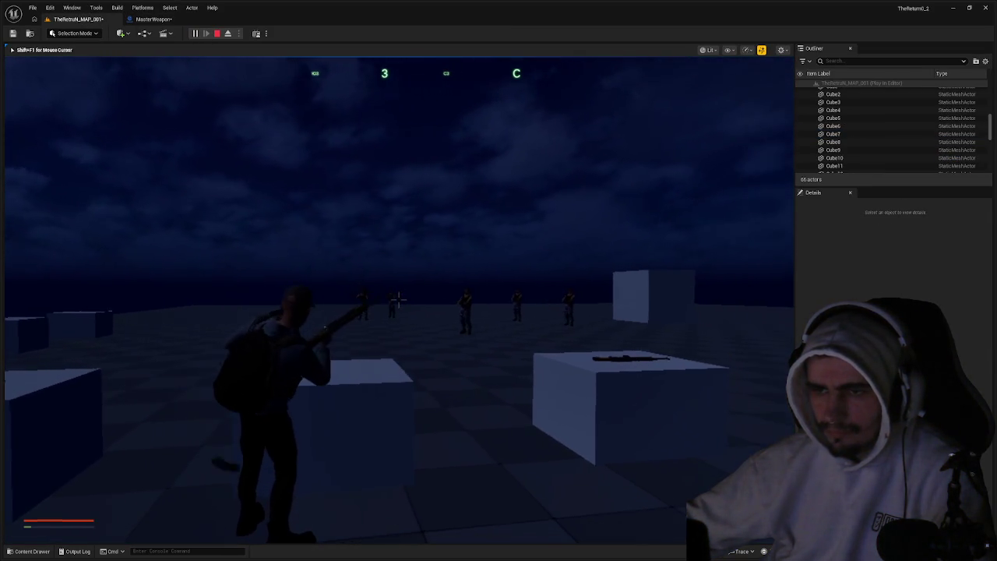
{"action": "key", "text": "Escape"}
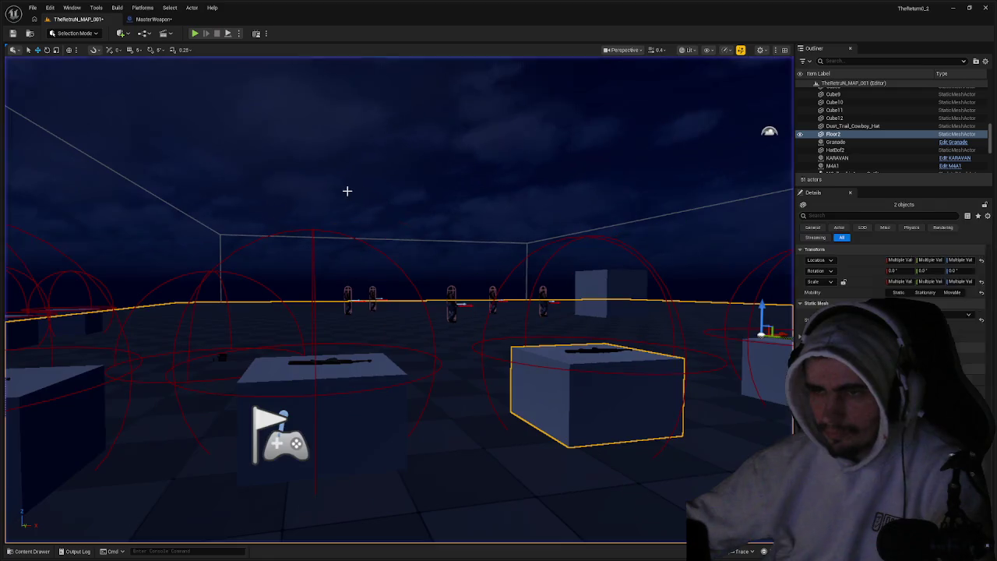
{"action": "left_click", "coordinate": [148, 19]}
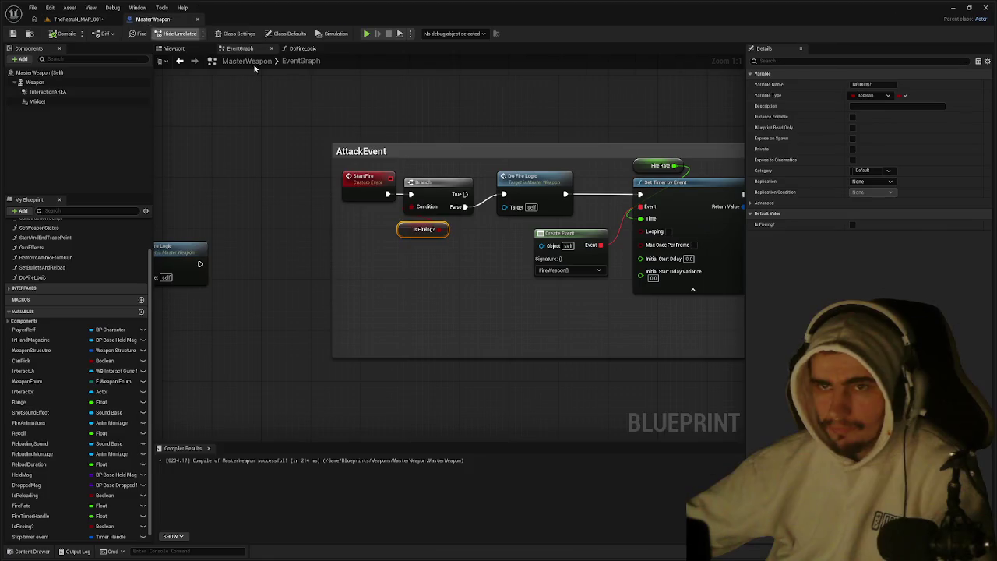
Delete the Branch and IsReloading getter that follow FireWeapon.
{"action": "left_click", "coordinate": [430, 260]}
{"action": "left_click_drag", "start_coordinate": [501, 273], "coordinate": [225, 274]}
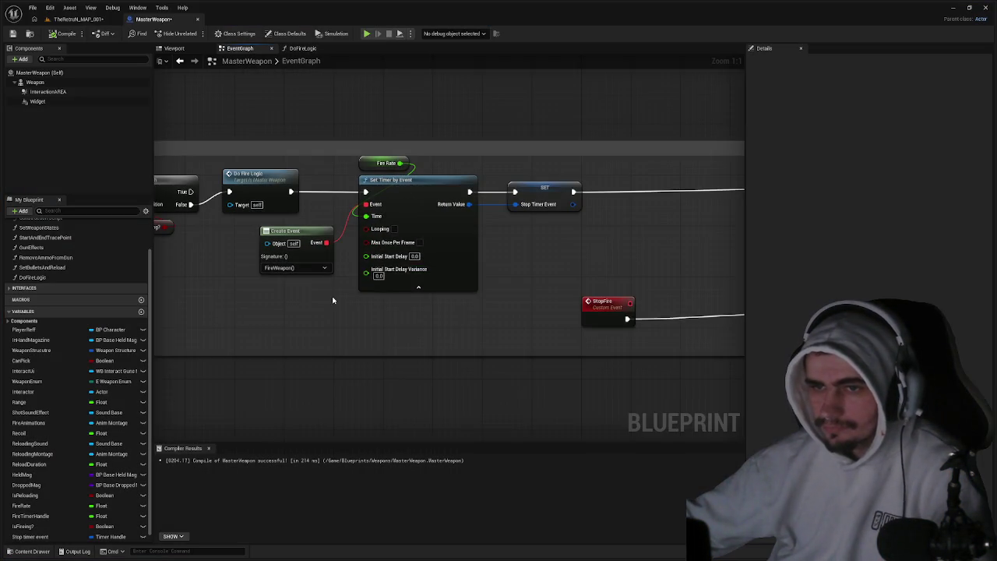
{"action": "left_click_drag", "start_coordinate": [331, 295], "coordinate": [434, 295]}
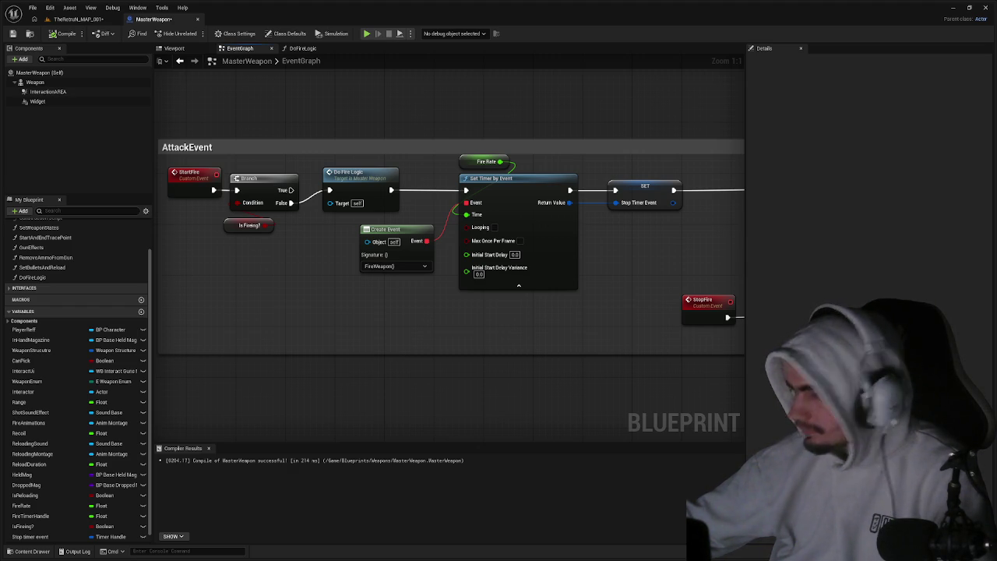
{"action": "scroll", "coordinate": [518, 285], "scroll_direction": "down", "scroll_amount": 3}
{"action": "scroll", "coordinate": [689, 271], "scroll_direction": "up", "scroll_amount": 3}
{"action": "mouse_move", "coordinate": [389, 326]}
{"action": "left_mouse_down"}
{"action": "mouse_move", "coordinate": [350, 269]}
{"action": "mouse_move", "coordinate": [456, 261]}
{"action": "mouse_move", "coordinate": [509, 243]}
{"action": "mouse_move", "coordinate": [411, 249]}
{"action": "left_mouse_up"}
{"action": "key", "text": "Delete"}
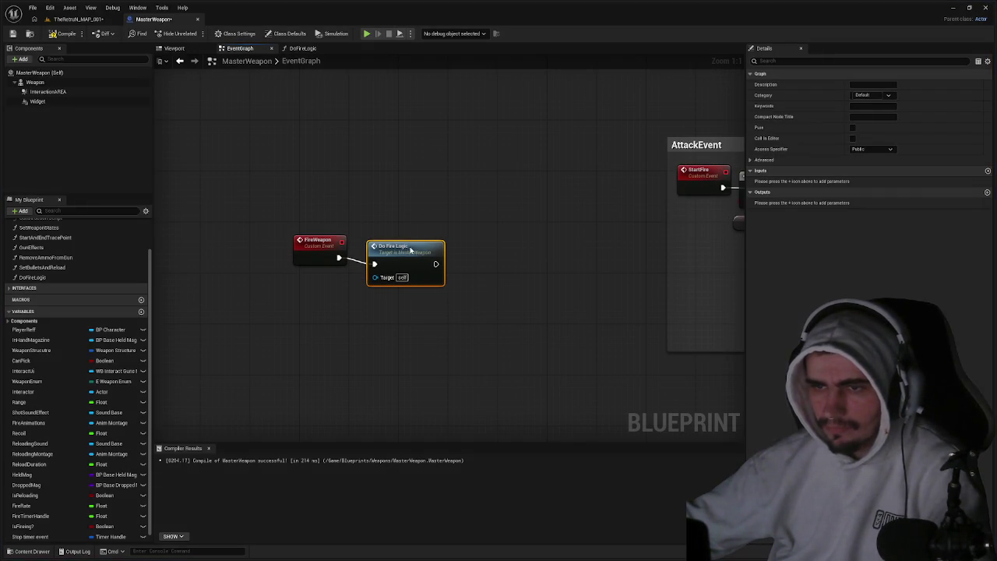
In DoFireLogic, add a Stop Fire call on the reloading Branch's True path.
{"action": "left_click", "coordinate": [515, 262]}
{"action": "left_click_drag", "start_coordinate": [515, 261], "coordinate": [455, 245]}
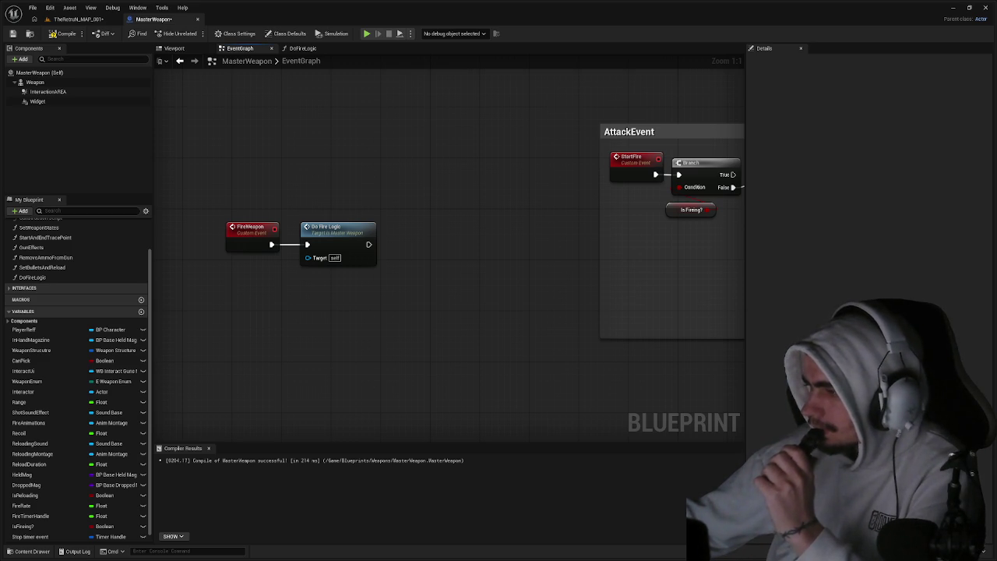
{"action": "double_click", "coordinate": [328, 251]}
{"action": "mouse_move", "coordinate": [328, 253]}
{"action": "left_mouse_down"}
{"action": "mouse_move", "coordinate": [708, 249]}
{"action": "mouse_move", "coordinate": [586, 258]}
{"action": "left_mouse_up"}
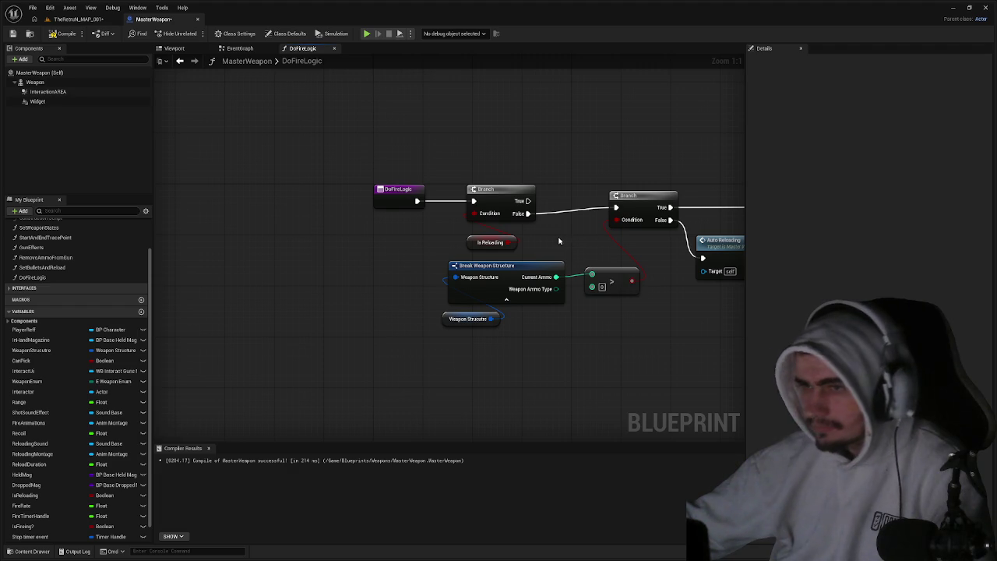
{"action": "left_click_drag", "start_coordinate": [559, 240], "coordinate": [442, 249]}
{"action": "mouse_move", "coordinate": [412, 209]}
{"action": "left_mouse_down"}
{"action": "mouse_move", "coordinate": [530, 162]}
{"action": "mouse_move", "coordinate": [499, 151]}
{"action": "left_mouse_up"}
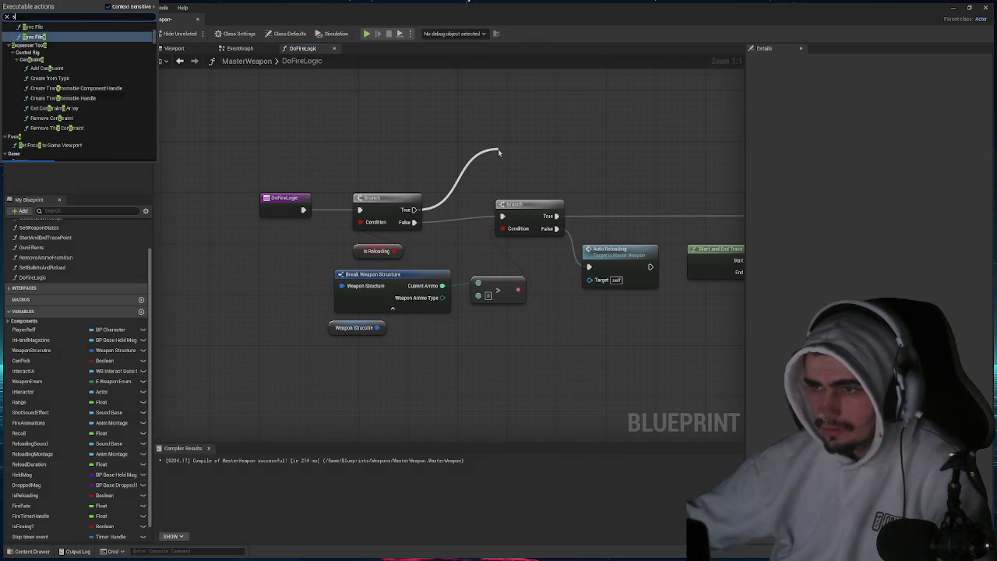
{"action": "type", "text": "stop fi"}
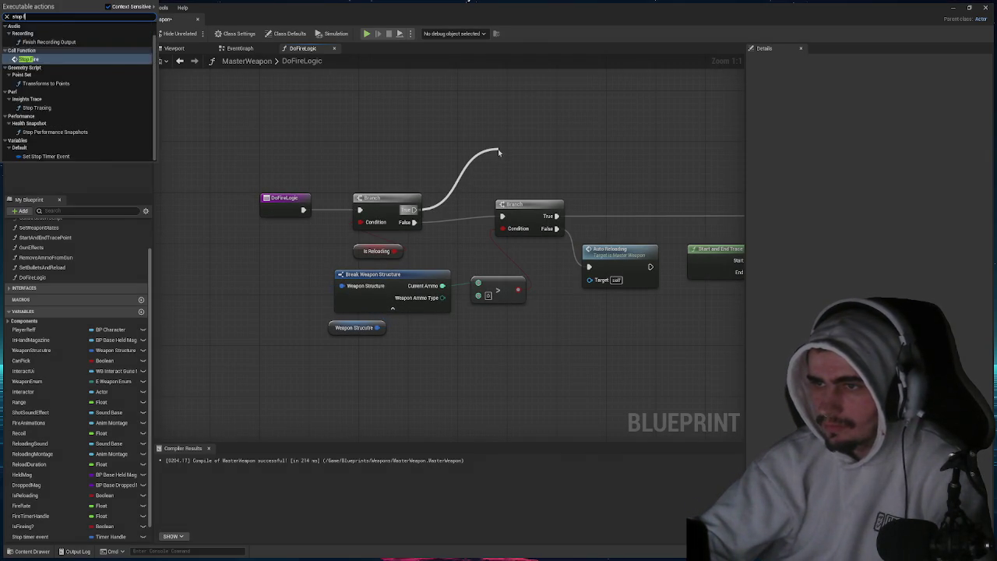
{"action": "key", "text": "Return"}
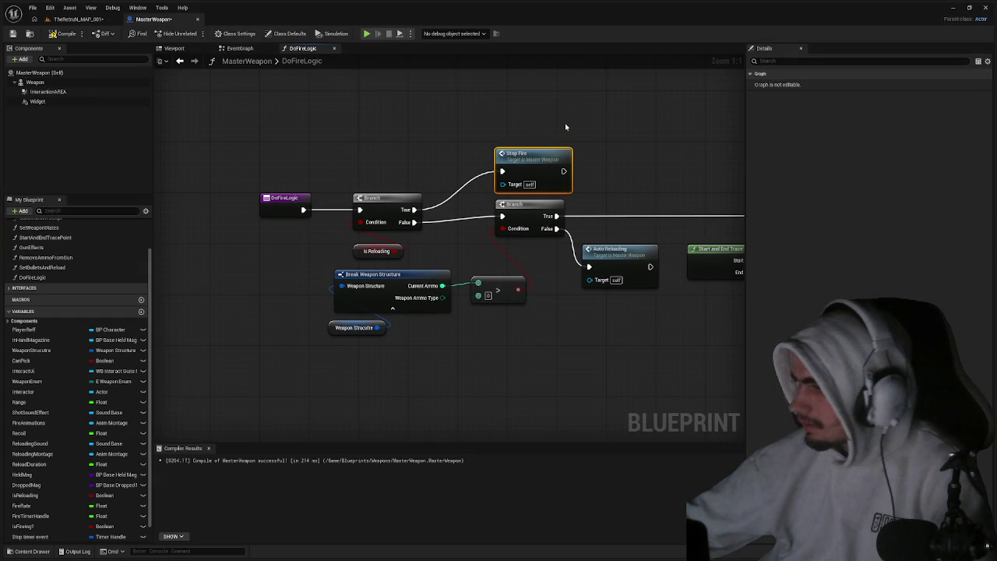
Add Stop Fire on the ammo Branch's False path before Auto Reloading, then play-test the level.
{"action": "left_click", "coordinate": [565, 127]}
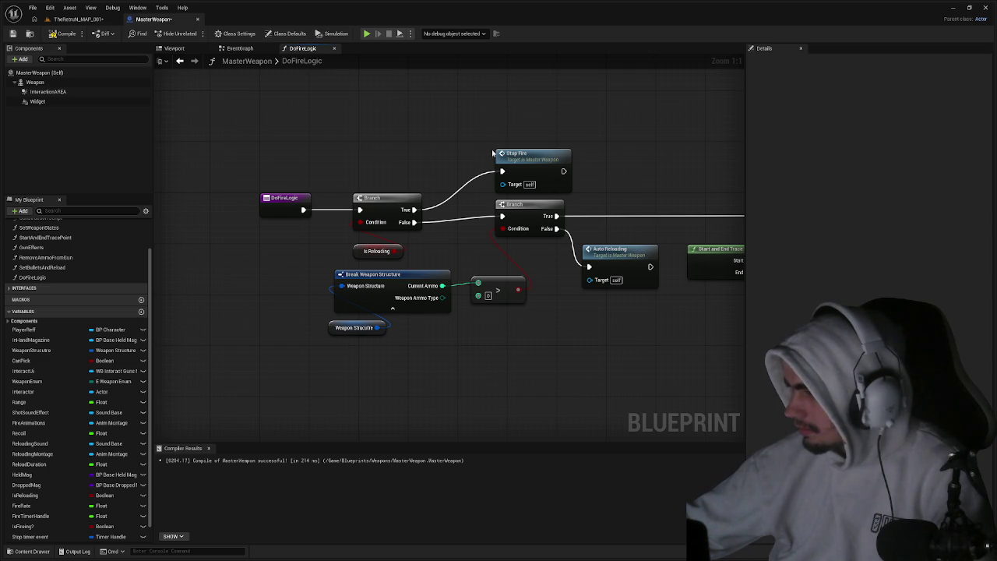
{"action": "left_click_drag", "start_coordinate": [520, 176], "coordinate": [470, 166]}
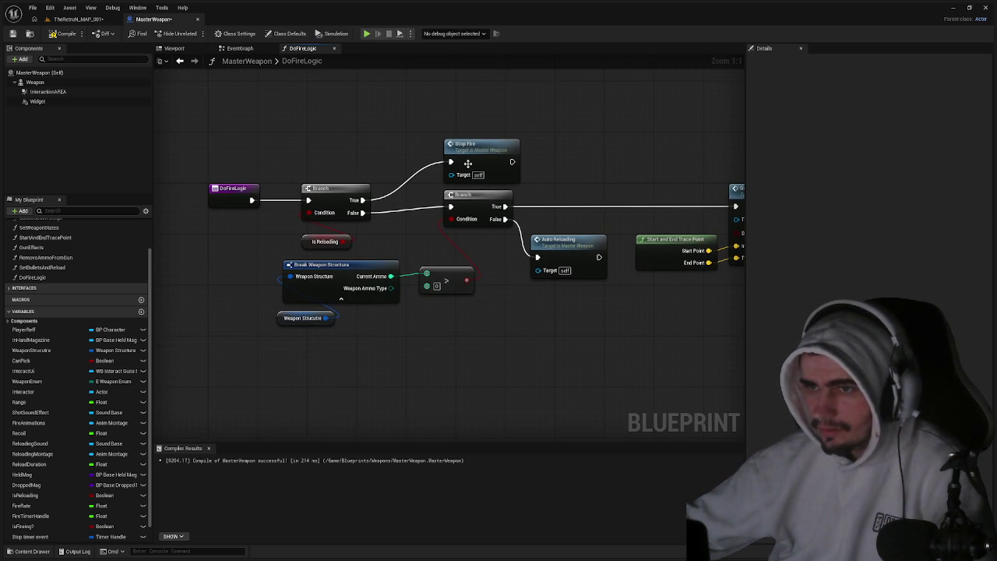
{"action": "mouse_move", "coordinate": [556, 178]}
{"action": "left_mouse_down"}
{"action": "mouse_move", "coordinate": [491, 174]}
{"action": "mouse_move", "coordinate": [514, 180]}
{"action": "left_mouse_up"}
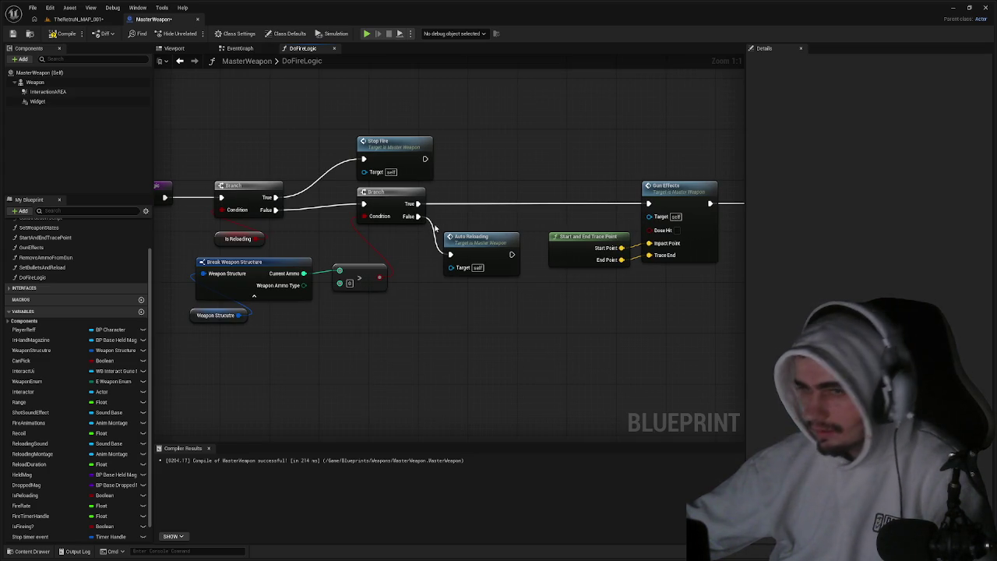
{"action": "mouse_move", "coordinate": [467, 242]}
{"action": "left_mouse_down"}
{"action": "mouse_move", "coordinate": [498, 284]}
{"action": "mouse_move", "coordinate": [540, 299]}
{"action": "left_mouse_up"}
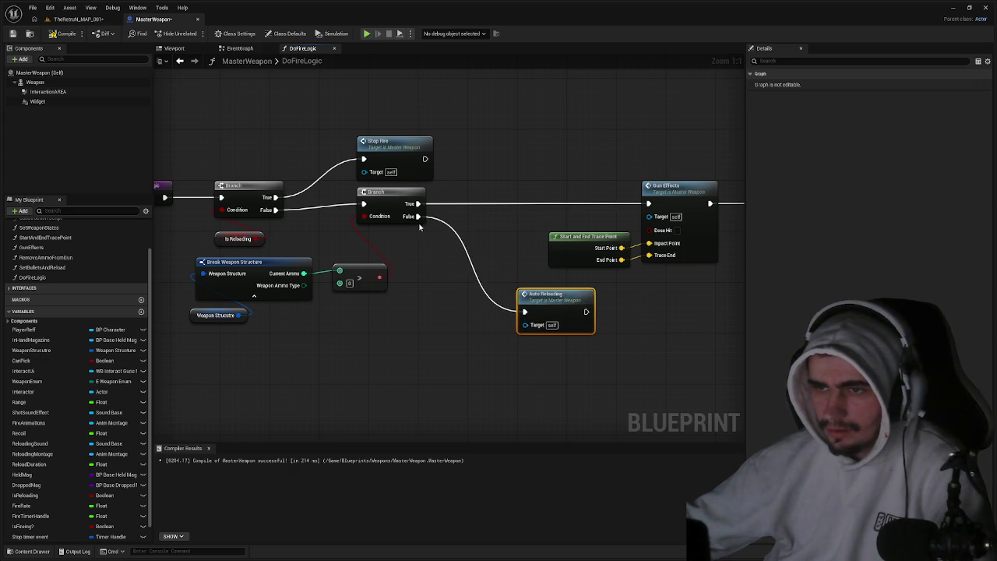
{"action": "left_click_drag", "start_coordinate": [418, 216], "coordinate": [457, 245]}
{"action": "type", "text": "stop fire"}
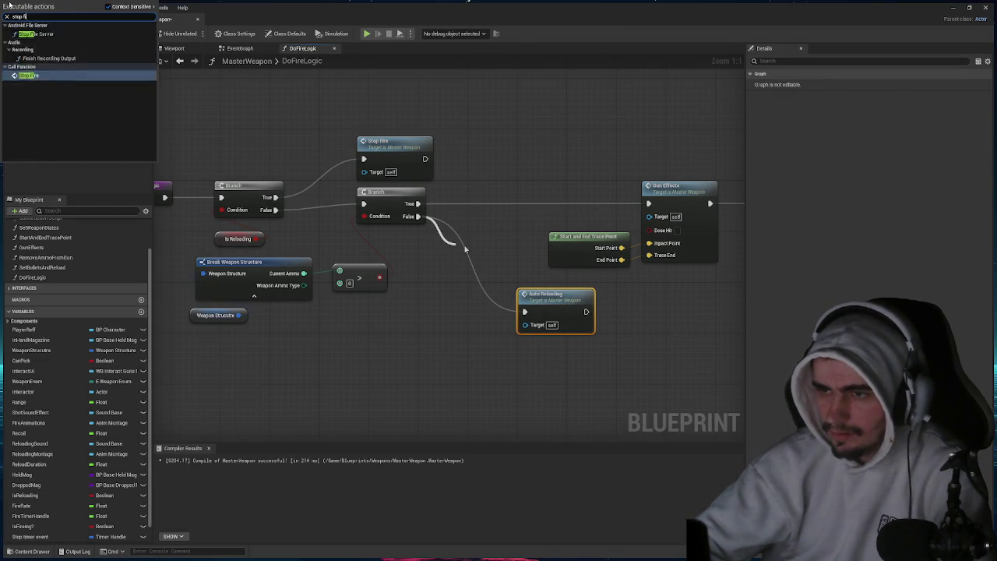
{"action": "key", "text": "Return"}
{"action": "mouse_move", "coordinate": [495, 270]}
{"action": "left_mouse_down"}
{"action": "mouse_move", "coordinate": [471, 285]}
{"action": "mouse_move", "coordinate": [472, 311]}
{"action": "left_mouse_up"}
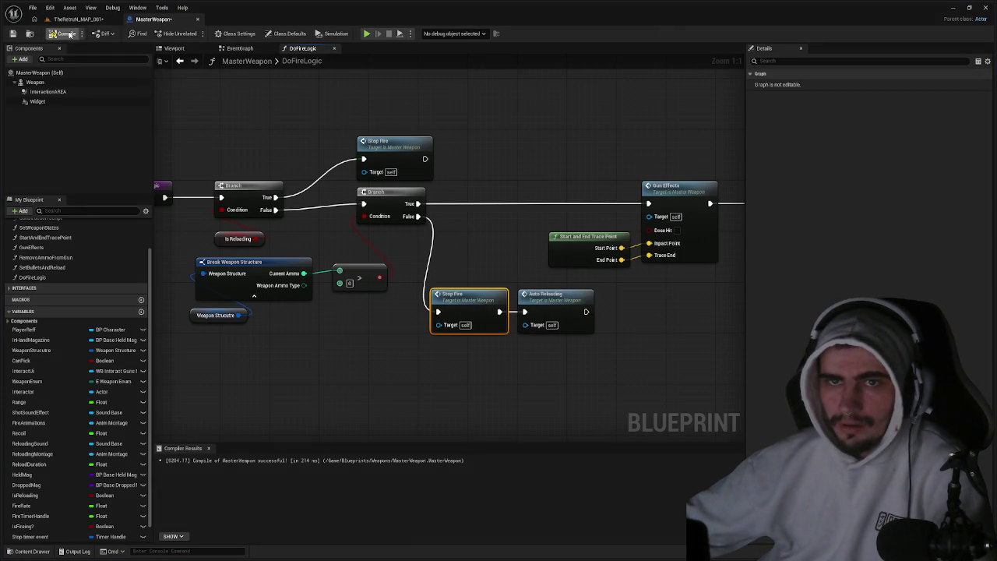
{"action": "left_click", "coordinate": [78, 19]}
{"action": "key", "text": "alt+p"}
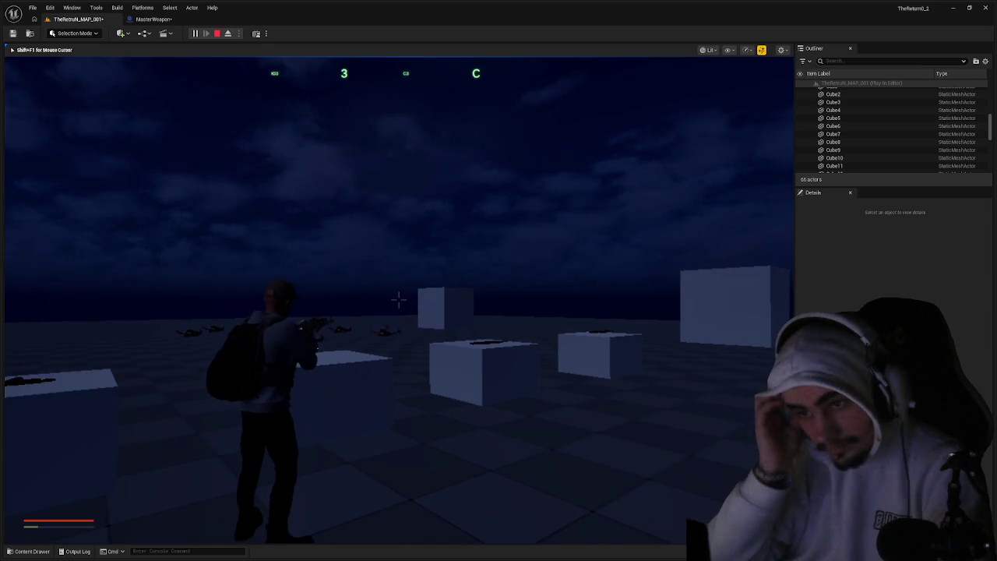
End the play session and go back to MasterWeapon's DoFireLogic graph.
{"action": "key", "text": "Escape"}
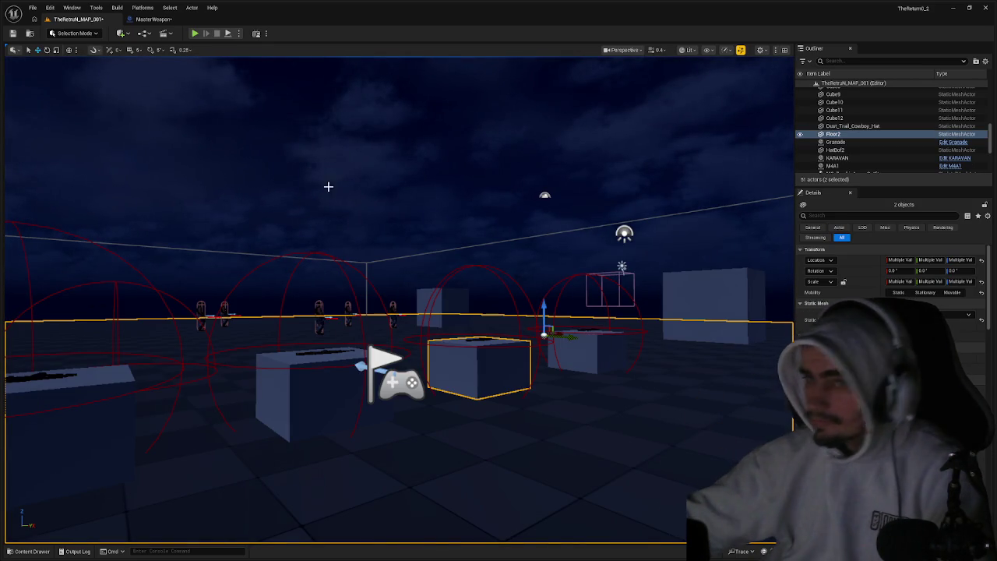
{"action": "left_click", "coordinate": [153, 19]}
{"action": "scroll", "coordinate": [428, 223], "scroll_direction": "down", "scroll_amount": 1}
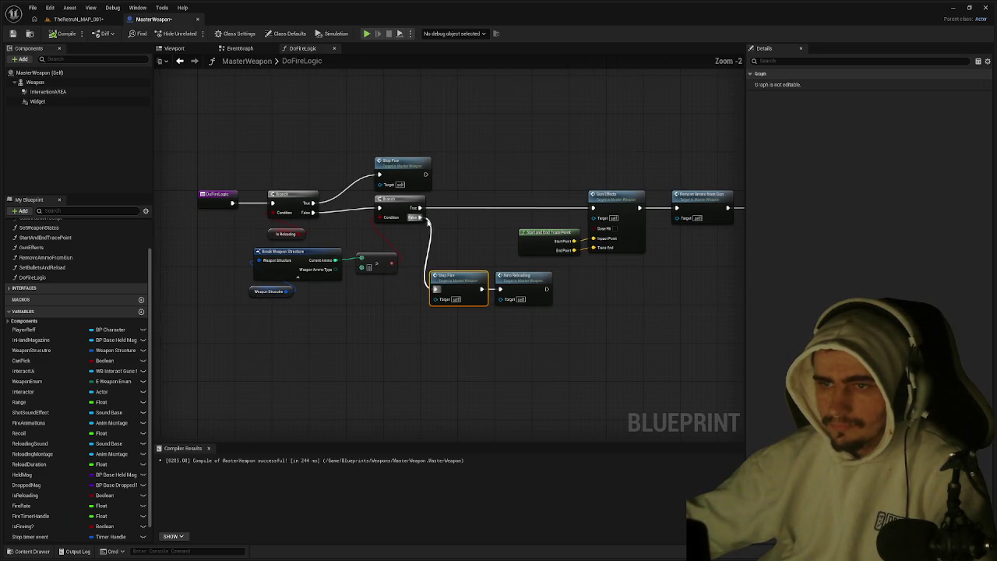
Insert an unchecked Set Is Firing? node between StopFire and Clear and Invalidate Timer by Handle.
{"action": "left_click", "coordinate": [401, 165]}
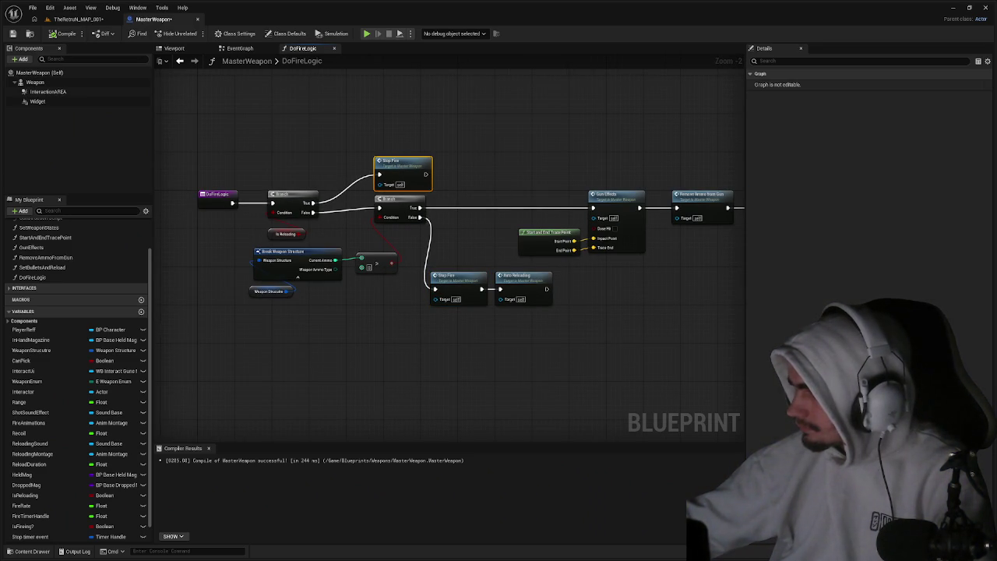
{"action": "left_click", "coordinate": [240, 49]}
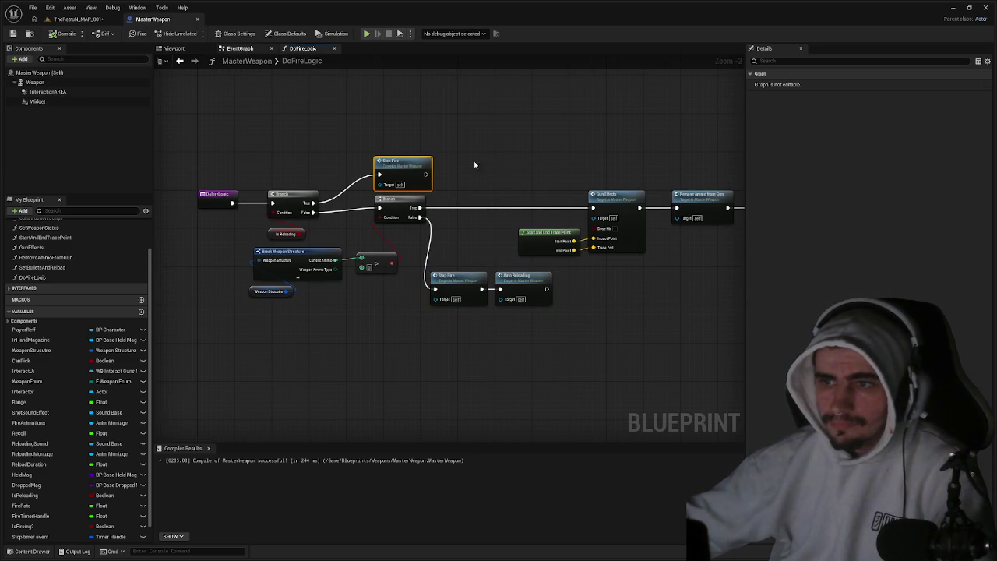
{"action": "mouse_move", "coordinate": [557, 207]}
{"action": "left_mouse_down"}
{"action": "mouse_move", "coordinate": [229, 180]}
{"action": "mouse_move", "coordinate": [173, 192]}
{"action": "mouse_move", "coordinate": [186, 168]}
{"action": "left_mouse_up"}
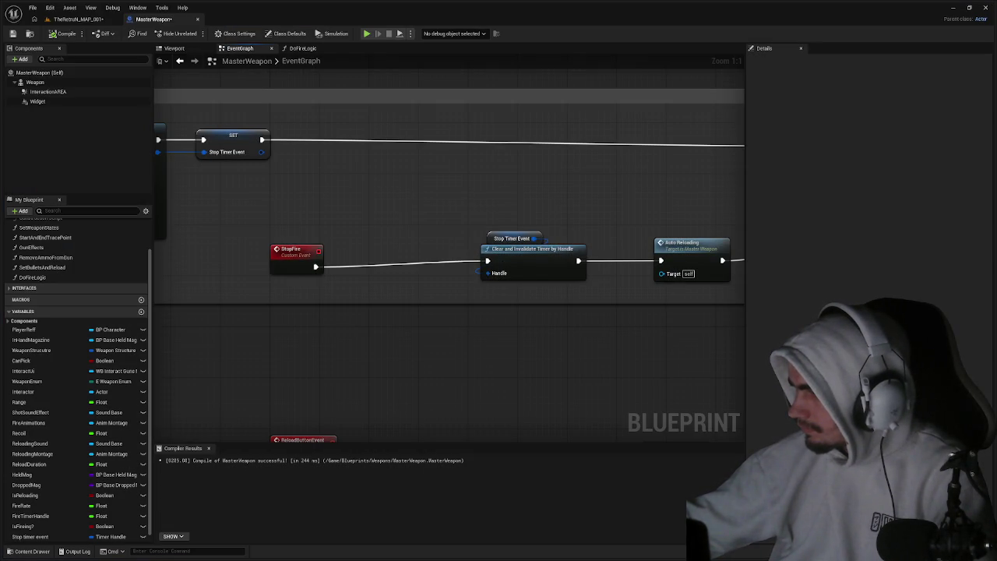
{"action": "left_click", "coordinate": [23, 526]}
{"action": "mouse_move", "coordinate": [312, 282]}
{"action": "left_mouse_down"}
{"action": "mouse_move", "coordinate": [366, 261]}
{"action": "mouse_move", "coordinate": [391, 270]}
{"action": "left_mouse_up"}
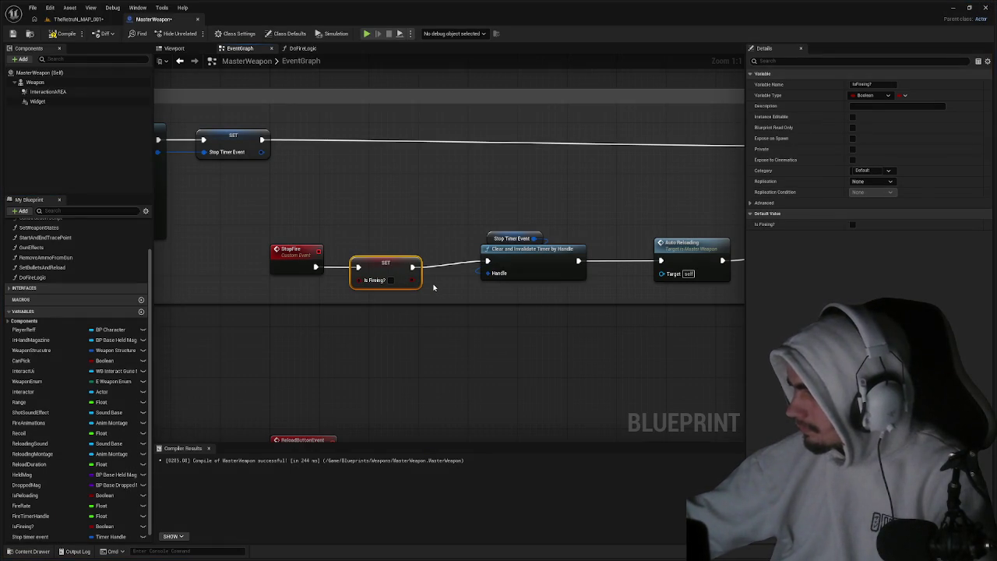
{"action": "left_click_drag", "start_coordinate": [522, 257], "coordinate": [513, 265]}
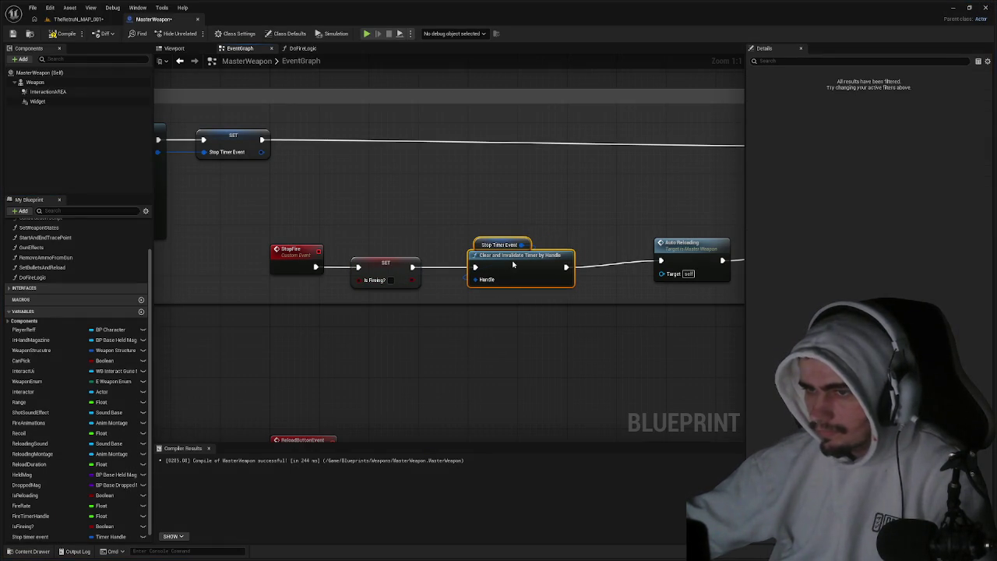
{"action": "left_click_drag", "start_coordinate": [635, 304], "coordinate": [497, 297]}
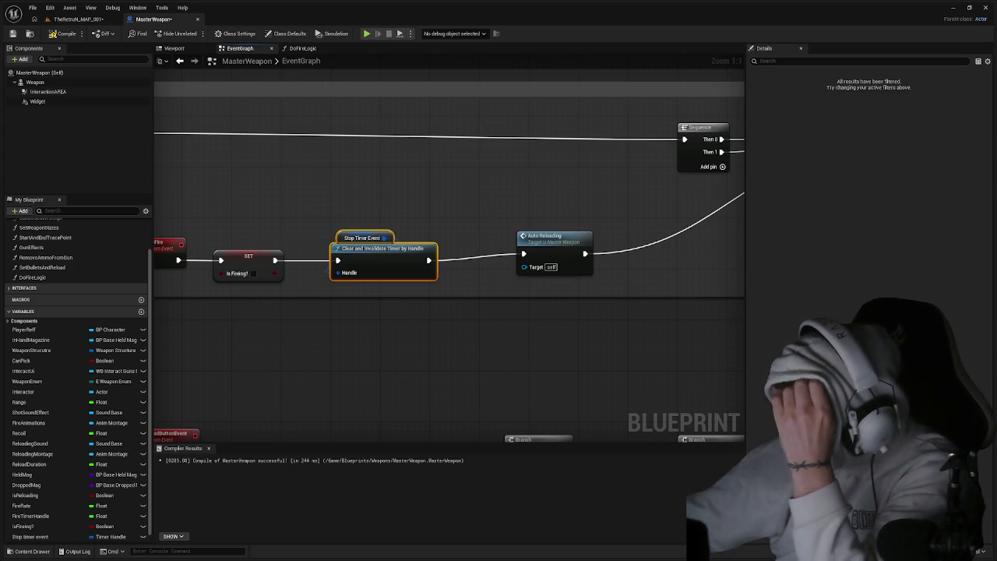
{"action": "left_click_drag", "start_coordinate": [430, 195], "coordinate": [714, 238]}
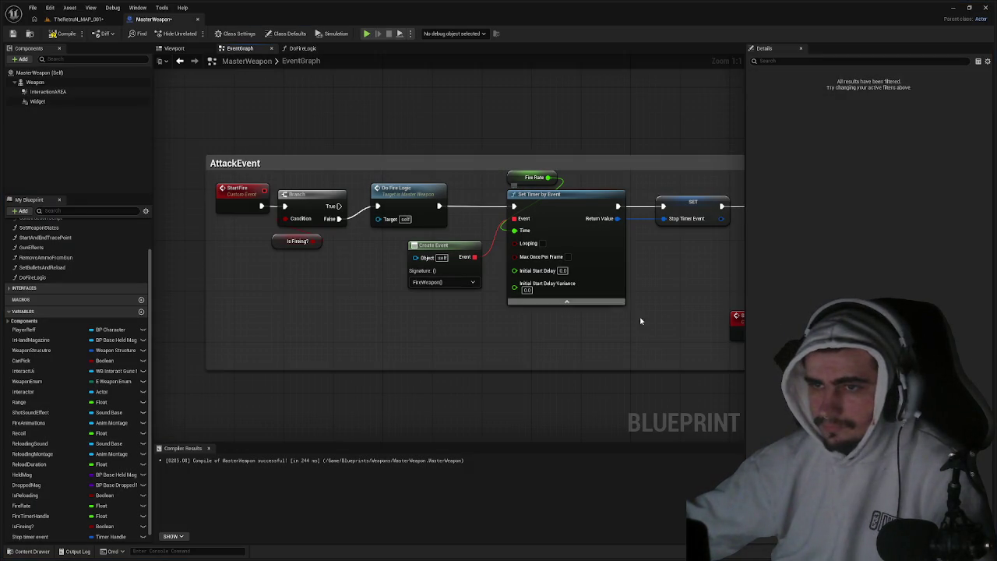
Insert a checked Set Is Firing? node between the Branch's False pin and Do Fire Logic.
{"action": "scroll", "coordinate": [662, 319], "scroll_direction": "down", "scroll_amount": 1}
{"action": "mouse_move", "coordinate": [648, 320]}
{"action": "left_mouse_down"}
{"action": "mouse_move", "coordinate": [389, 201]}
{"action": "mouse_move", "coordinate": [436, 187]}
{"action": "mouse_move", "coordinate": [426, 195]}
{"action": "mouse_move", "coordinate": [530, 203]}
{"action": "left_mouse_up"}
{"action": "left_click", "coordinate": [24, 527]}
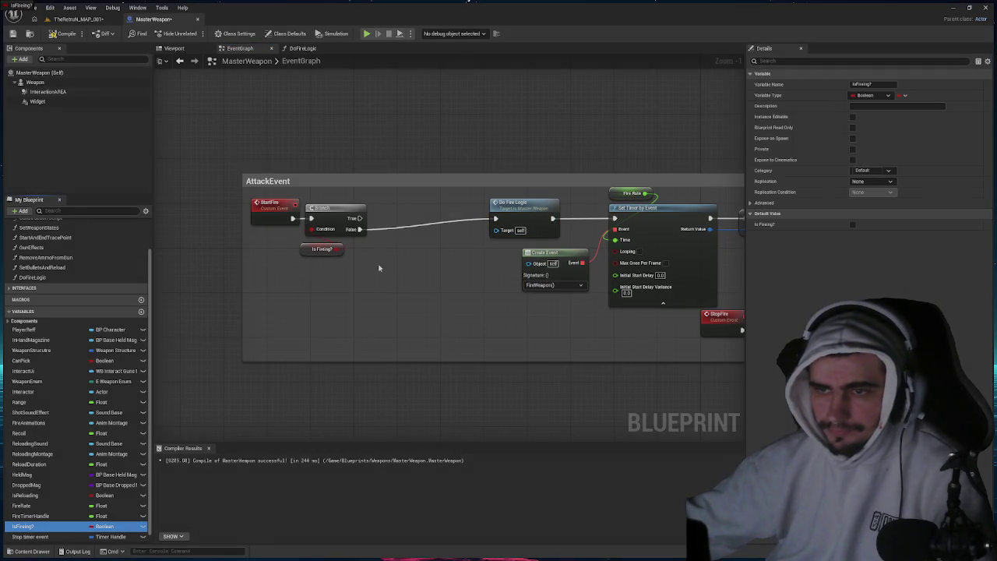
{"action": "left_click_drag", "start_coordinate": [394, 227], "coordinate": [394, 227]}
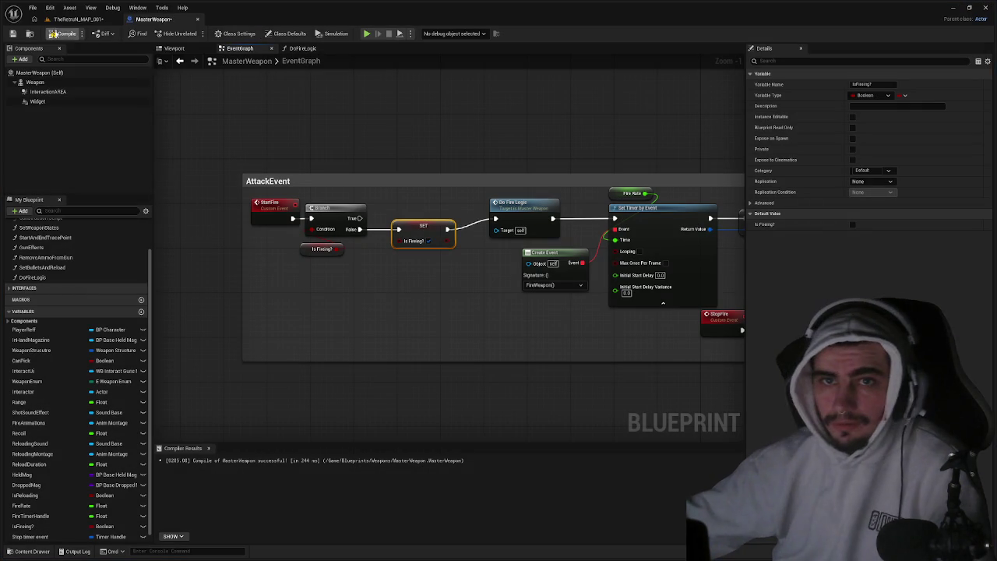
Compile the MasterWeapon blueprint and start a play-test of the level.
{"action": "left_click", "coordinate": [62, 34]}
{"action": "left_click", "coordinate": [82, 20]}
{"action": "key", "text": "alt+p"}
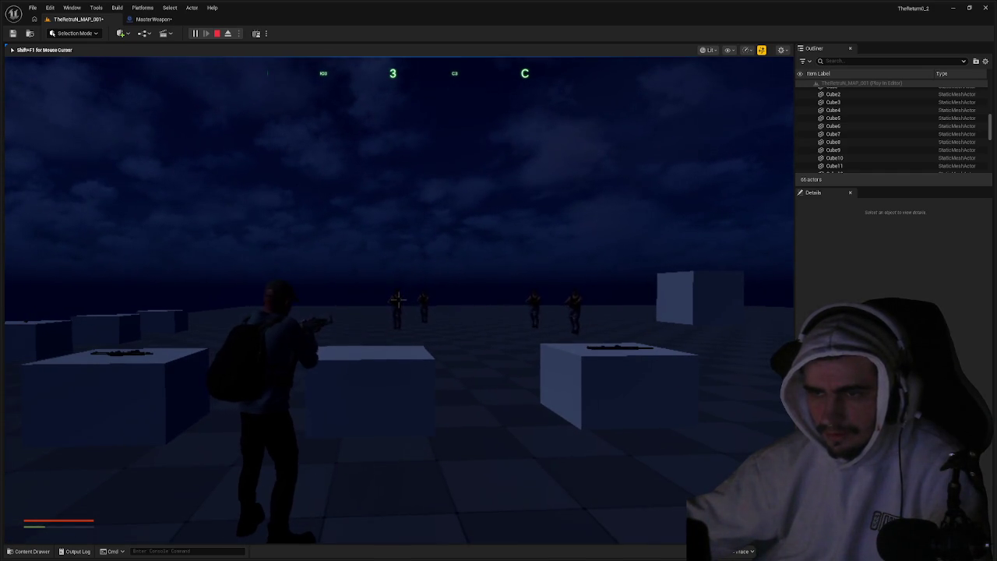
Stop the play-test, enable Looping on Set Timer by Event, and play-test again.
{"action": "key", "text": "shift+F1"}
{"action": "left_click", "coordinate": [216, 32]}
{"action": "left_click", "coordinate": [153, 18]}
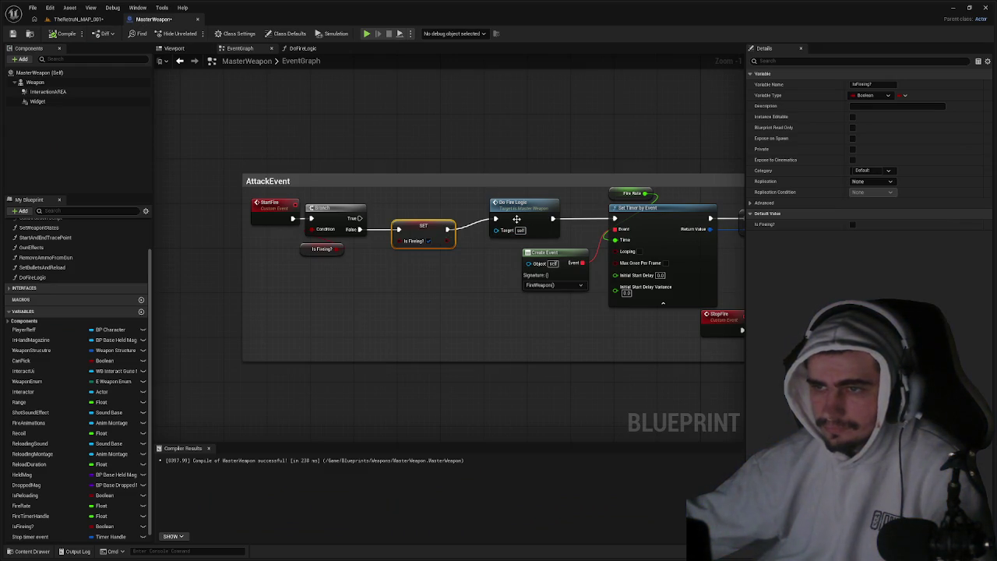
{"action": "left_click_drag", "start_coordinate": [518, 215], "coordinate": [502, 225]}
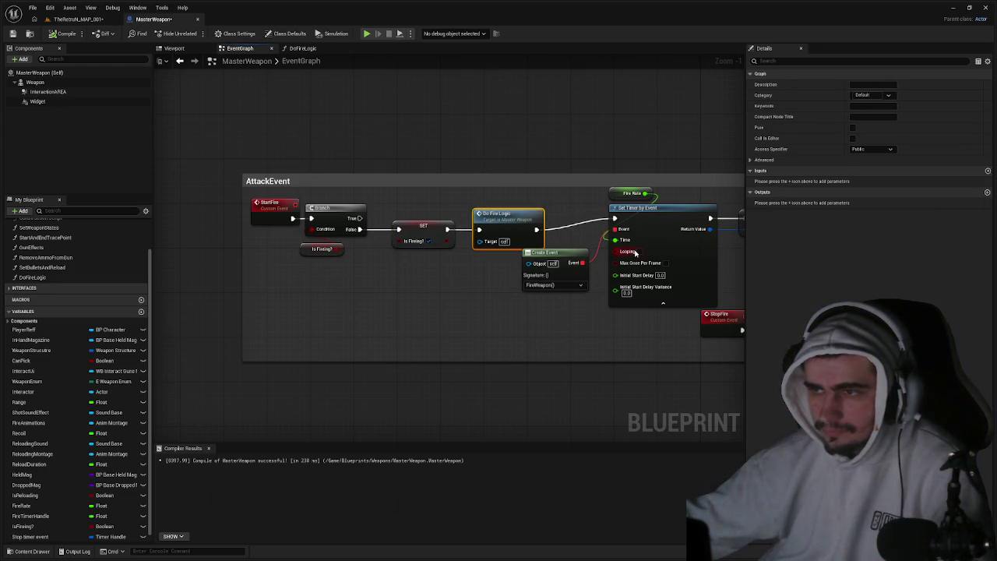
{"action": "left_click", "coordinate": [639, 251]}
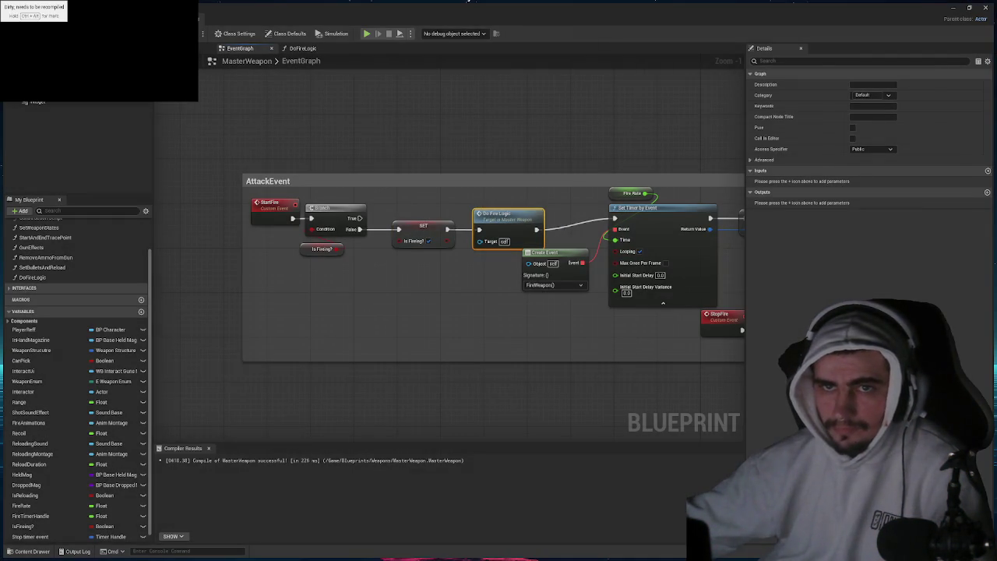
{"action": "key", "text": "alt+p"}
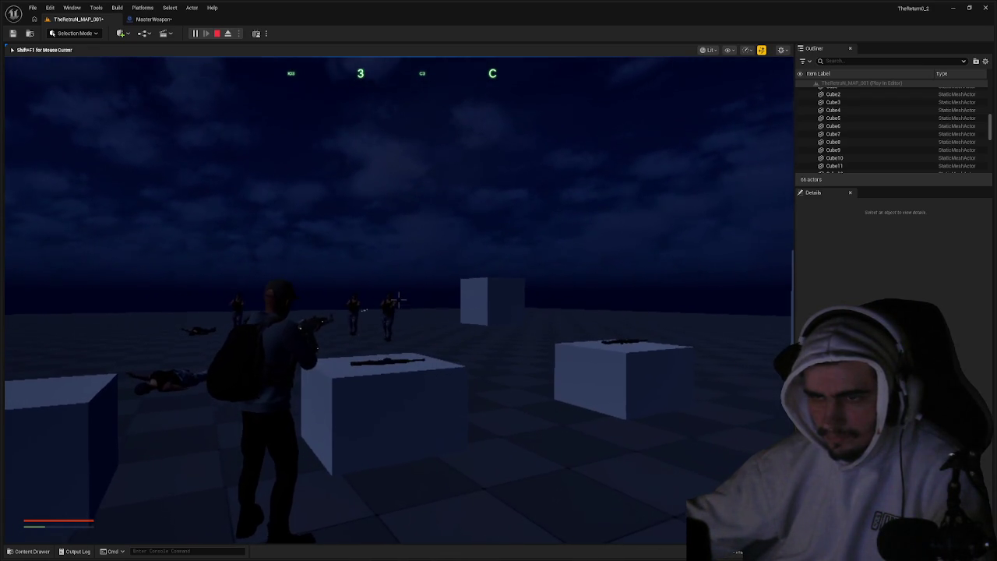
End the test and shift the SET and Do Fire Logic nodes slightly left.
{"action": "key", "text": "Escape"}
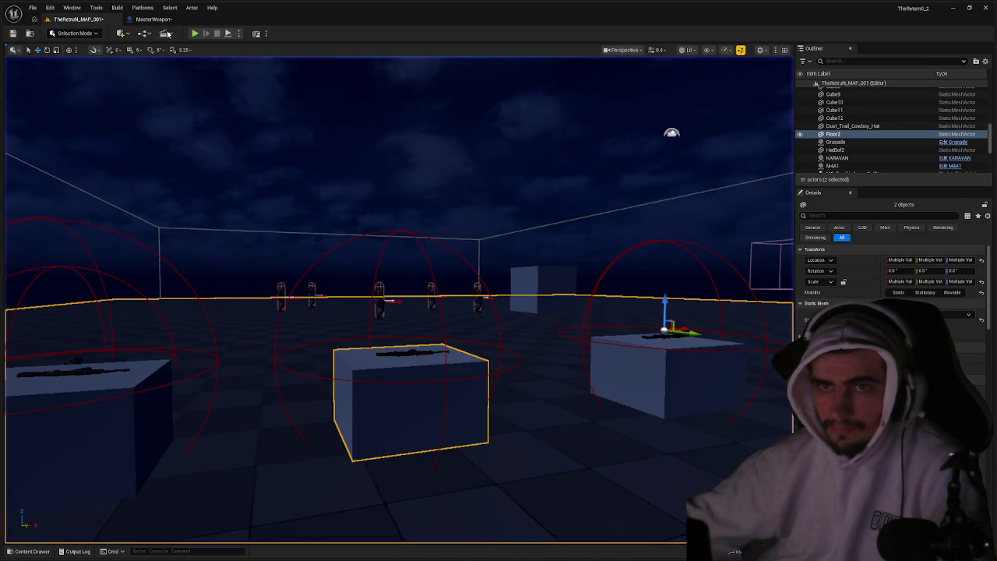
{"action": "left_click", "coordinate": [154, 19]}
{"action": "left_click", "coordinate": [423, 230], "text": "ctrl"}
{"action": "left_click_drag", "start_coordinate": [496, 223], "coordinate": [485, 223]}
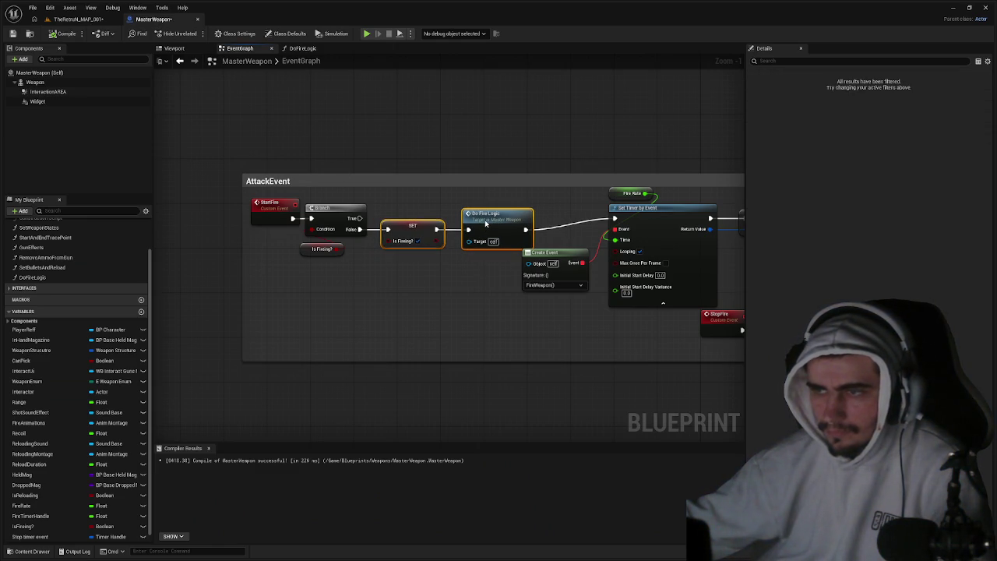
{"action": "left_click", "coordinate": [631, 193]}
{"action": "left_click", "coordinate": [868, 256]}
{"action": "left_click", "coordinate": [581, 319]}
{"action": "left_click_drag", "start_coordinate": [581, 309], "coordinate": [294, 279]}
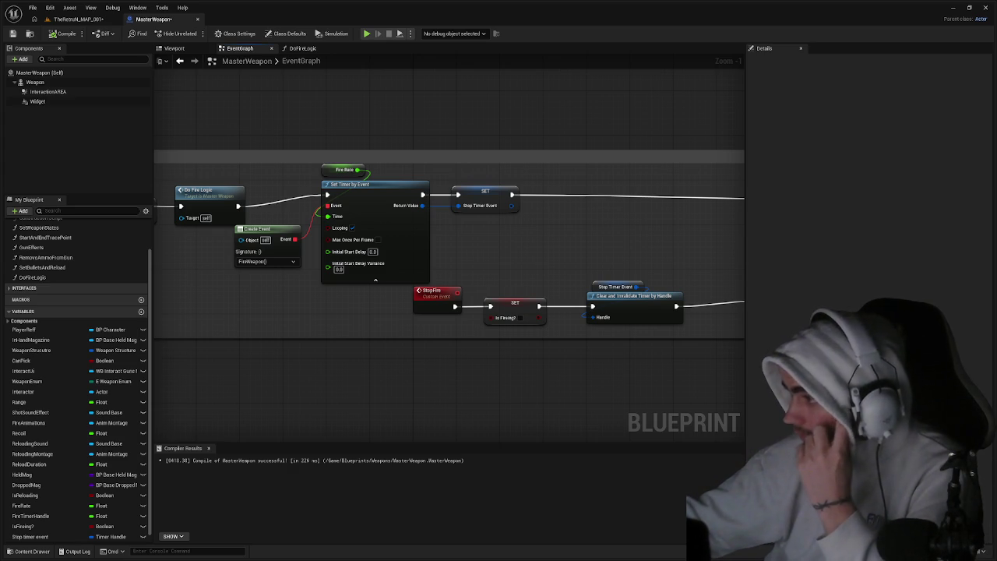
Review the AttackEvent group's Set Timer and StopFire nodes, then switch to the DoFireLogic graph.
{"action": "scroll", "coordinate": [382, 229], "scroll_direction": "down", "scroll_amount": 4}
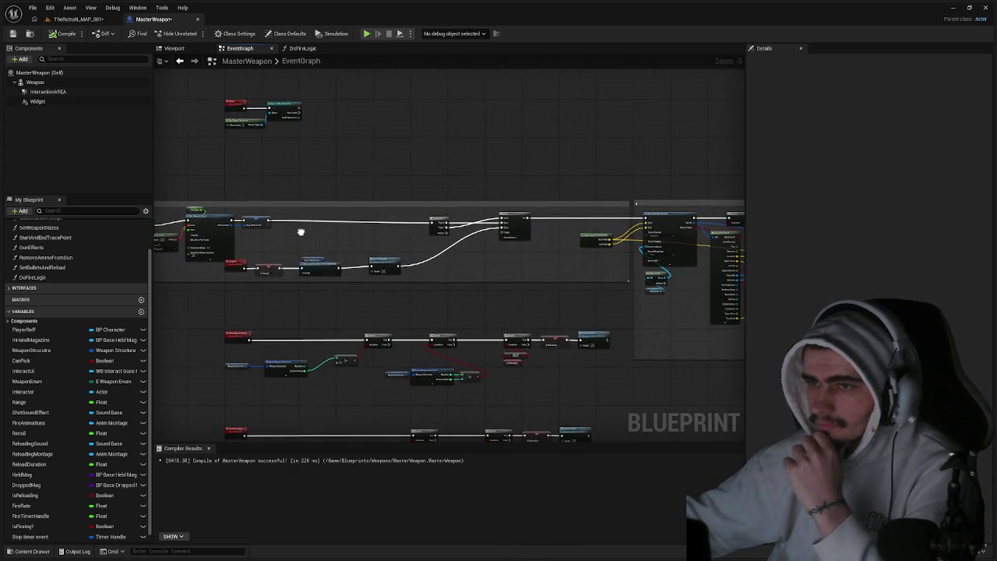
{"action": "scroll", "coordinate": [382, 232], "scroll_direction": "up", "scroll_amount": 4}
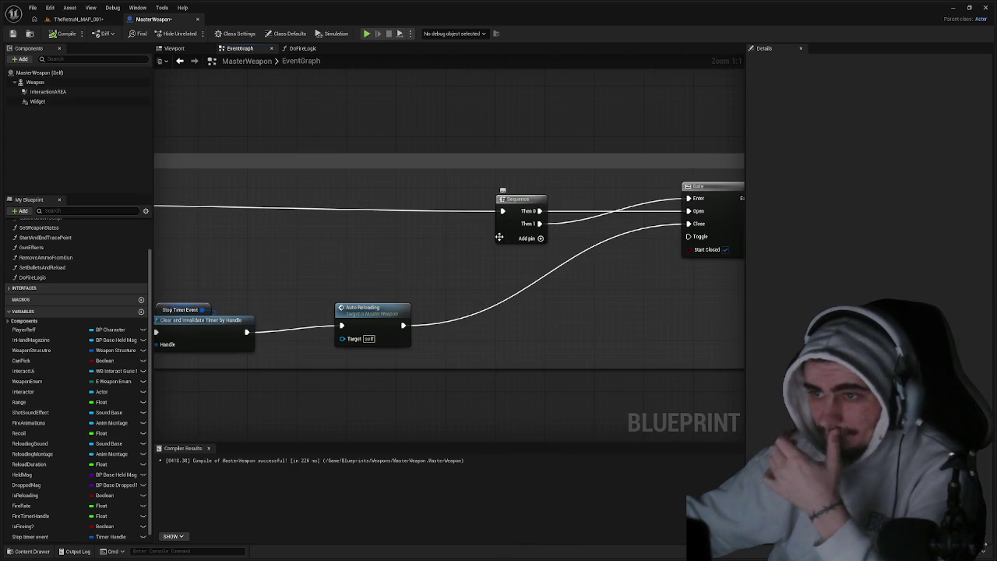
{"action": "scroll", "coordinate": [363, 231], "scroll_direction": "up", "scroll_amount": 1}
{"action": "mouse_move", "coordinate": [363, 231]}
{"action": "left_mouse_down"}
{"action": "mouse_move", "coordinate": [893, 254]}
{"action": "mouse_move", "coordinate": [701, 254]}
{"action": "left_mouse_up"}
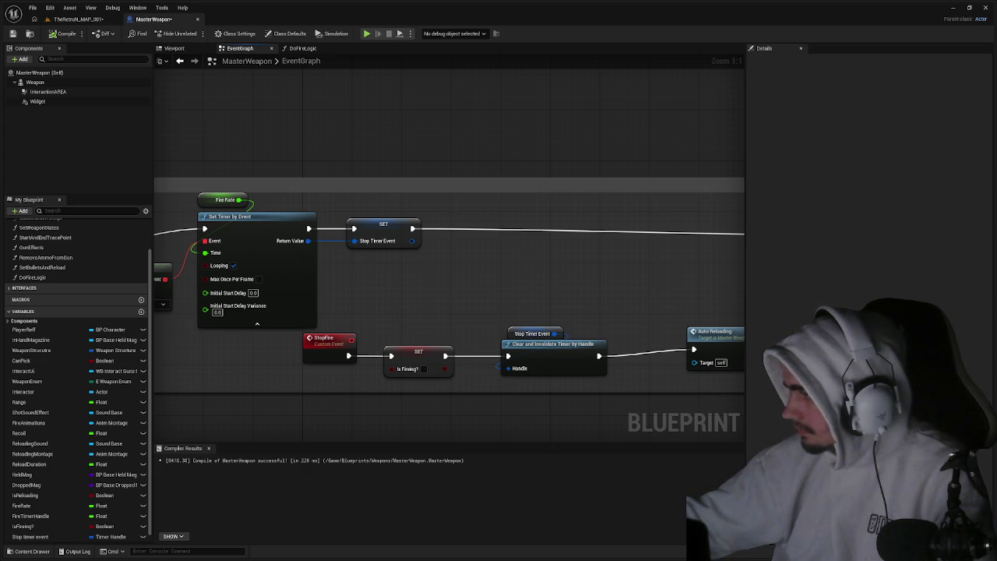
{"action": "left_click_drag", "start_coordinate": [194, 233], "coordinate": [544, 249]}
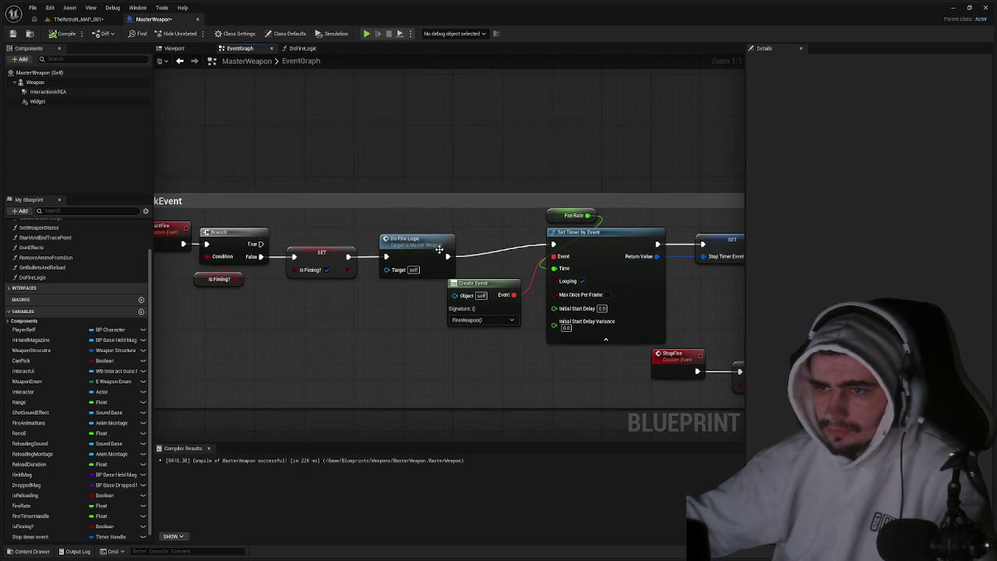
{"action": "left_click_drag", "start_coordinate": [422, 247], "coordinate": [473, 243]}
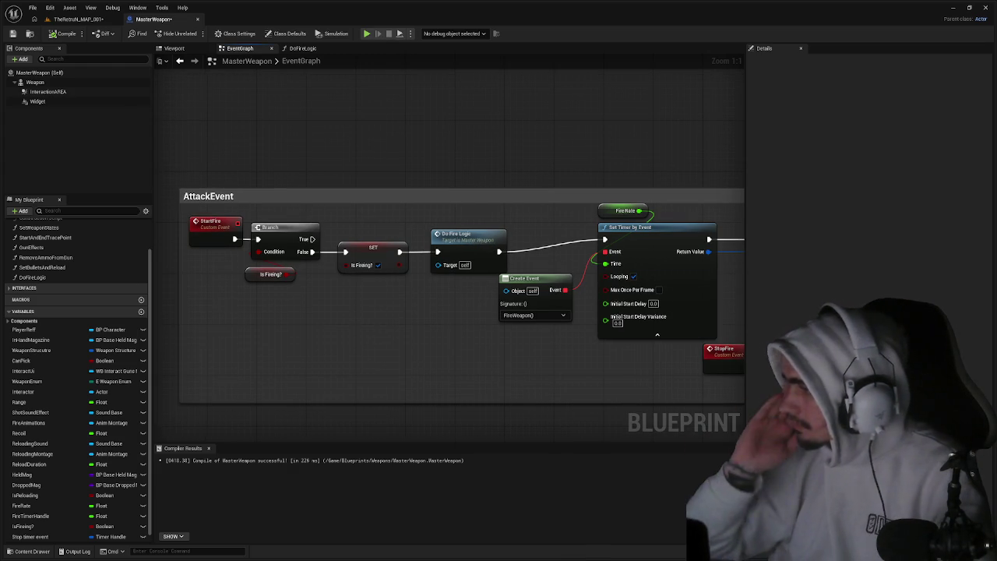
{"action": "left_click", "coordinate": [44, 237]}
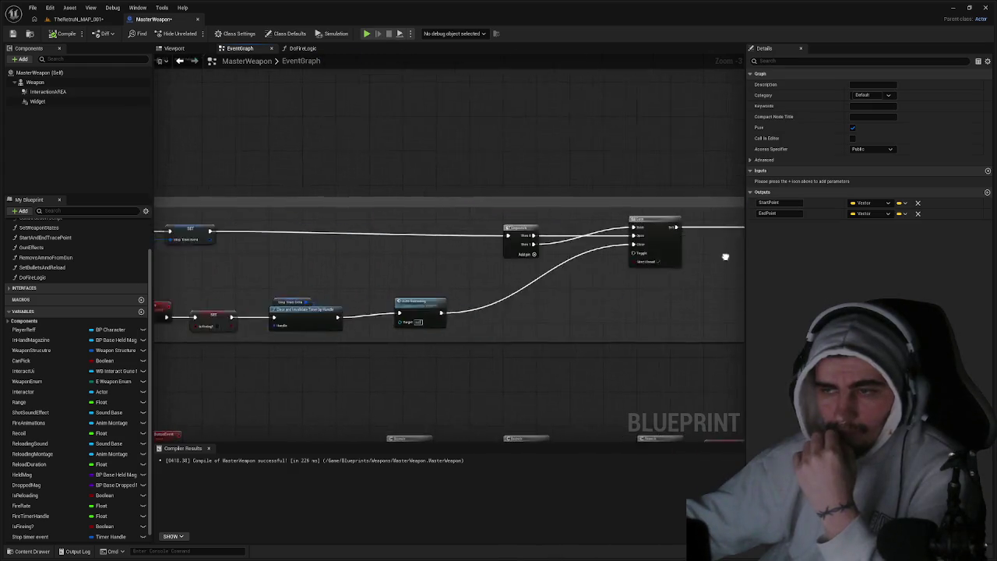
{"action": "left_click", "coordinate": [302, 47]}
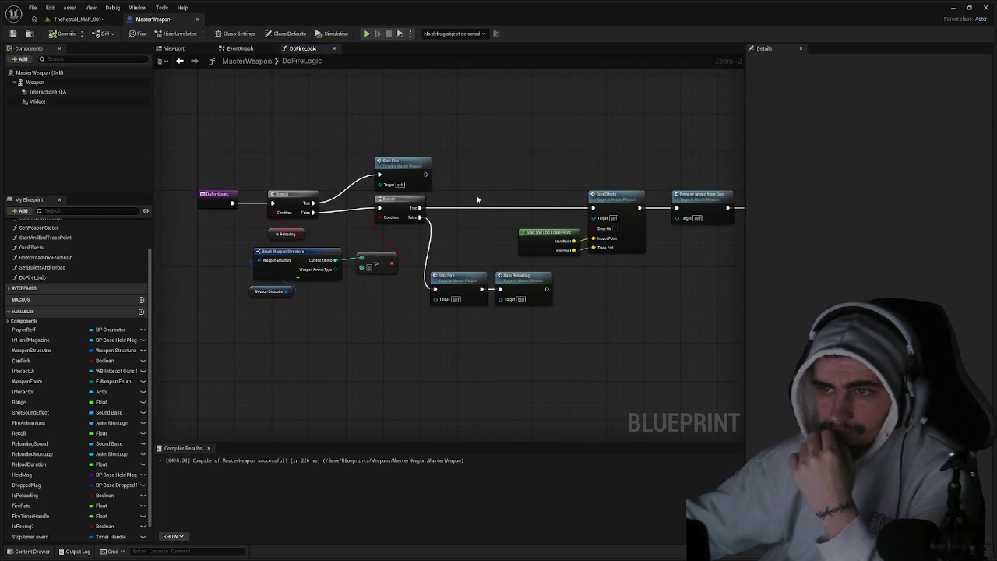
Inspect the Gun Effects and Return nodes at the end of DoFireLogic.
{"action": "left_click_drag", "start_coordinate": [479, 201], "coordinate": [226, 200]}
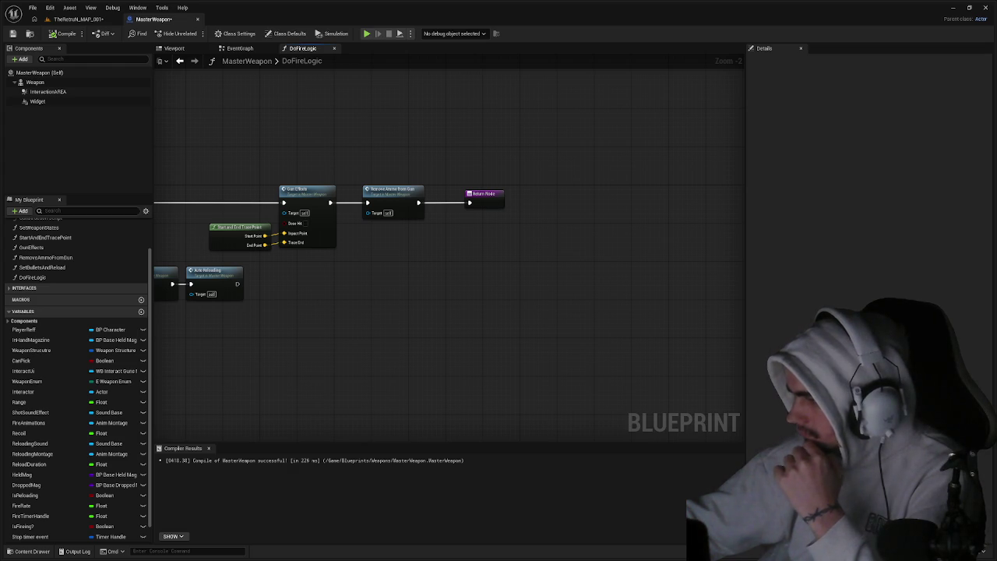
{"action": "scroll", "coordinate": [533, 235], "scroll_direction": "down", "scroll_amount": 2}
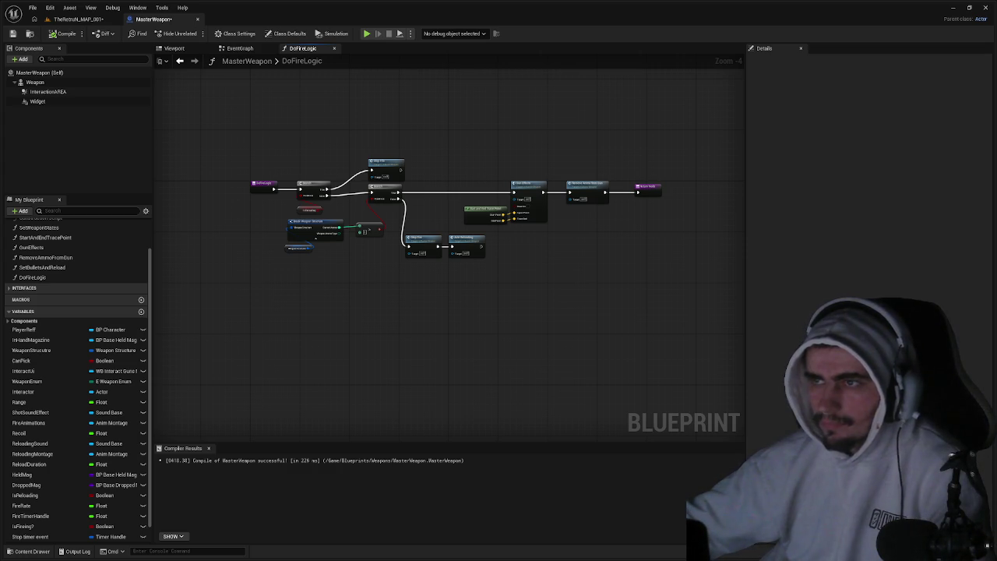
{"action": "key", "text": "ctrl+space"}
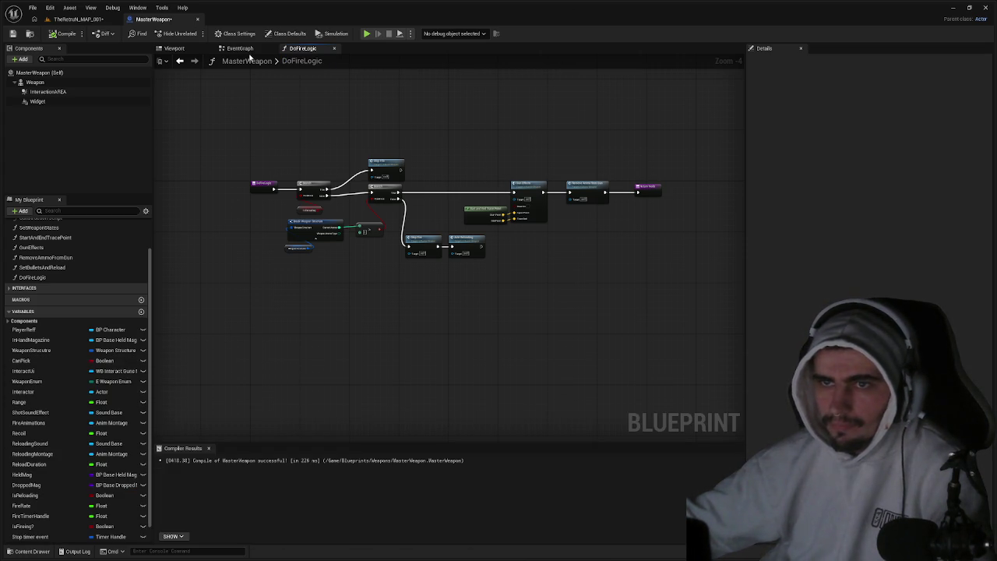
In the EventGraph, move the small stray event node just above the AttackEvent group.
{"action": "left_click", "coordinate": [240, 49]}
{"action": "scroll", "coordinate": [382, 132], "scroll_direction": "down", "scroll_amount": 6}
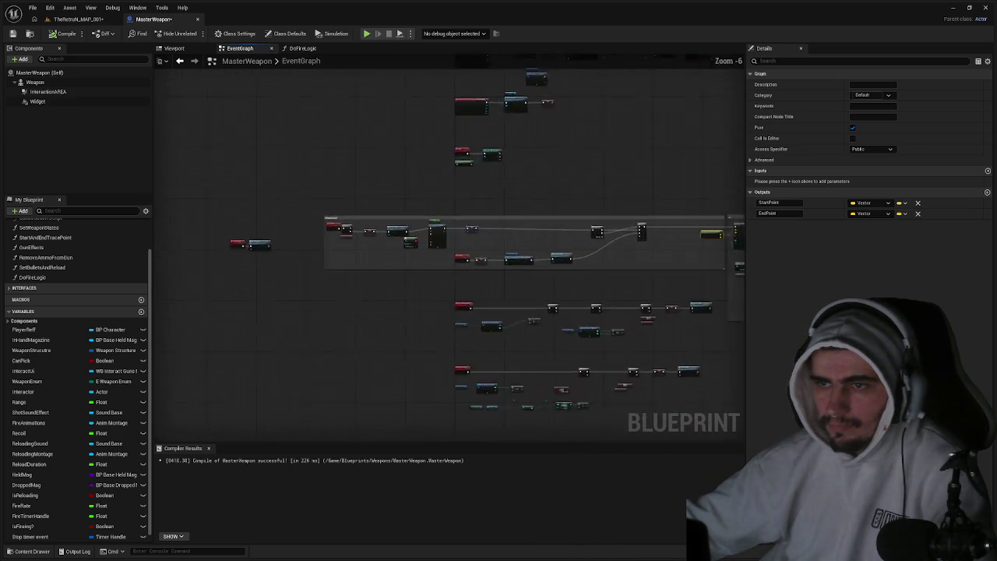
{"action": "left_click", "coordinate": [265, 277]}
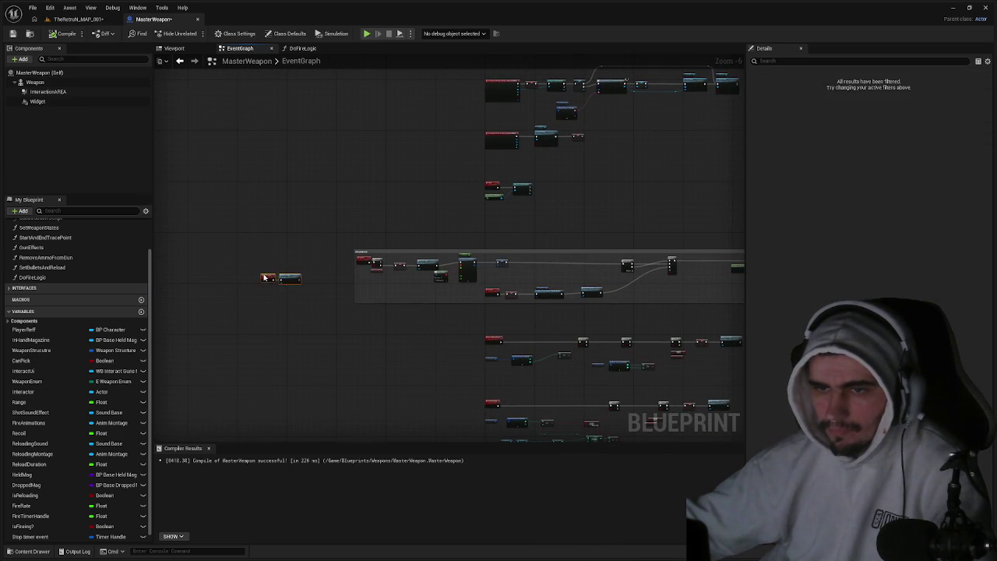
{"action": "mouse_move", "coordinate": [270, 274]}
{"action": "left_mouse_down"}
{"action": "mouse_move", "coordinate": [358, 231]}
{"action": "mouse_move", "coordinate": [367, 243]}
{"action": "left_mouse_up"}
{"action": "scroll", "coordinate": [303, 236], "scroll_direction": "up", "scroll_amount": 4}
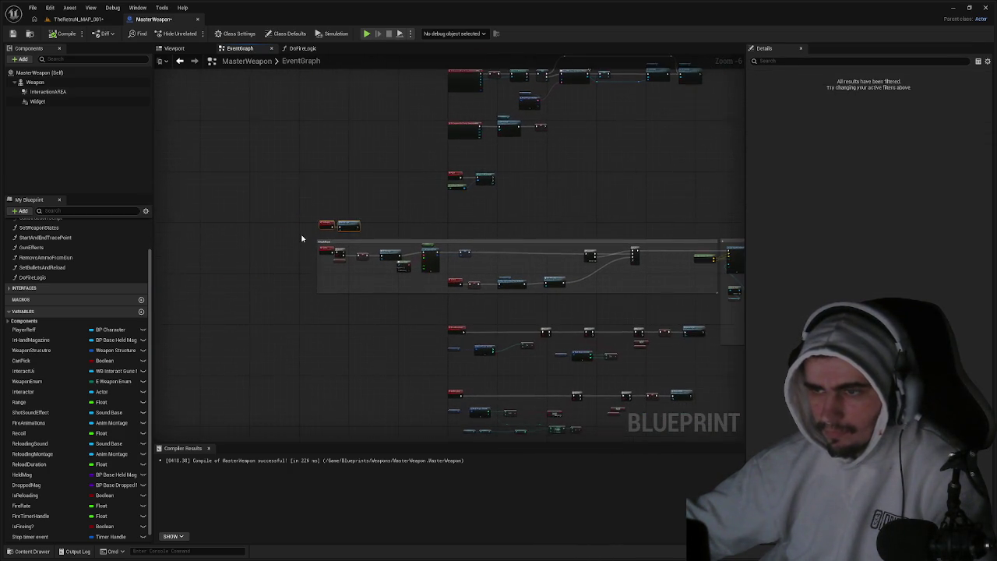
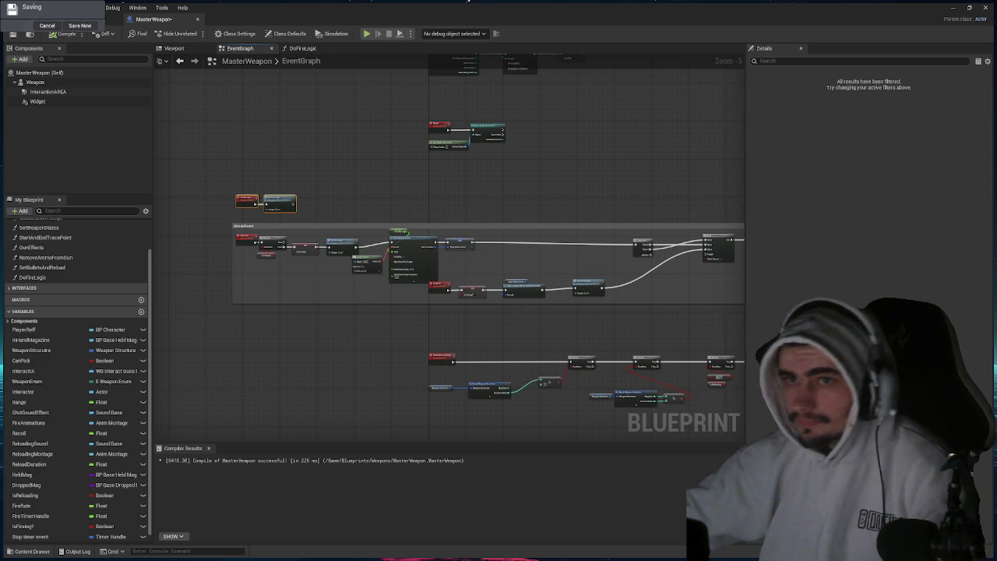
Open the DoFireLogic graph and zoom in on its ammo Branch, Stop Fire and Auto Reloading nodes.
{"action": "left_click", "coordinate": [302, 48]}
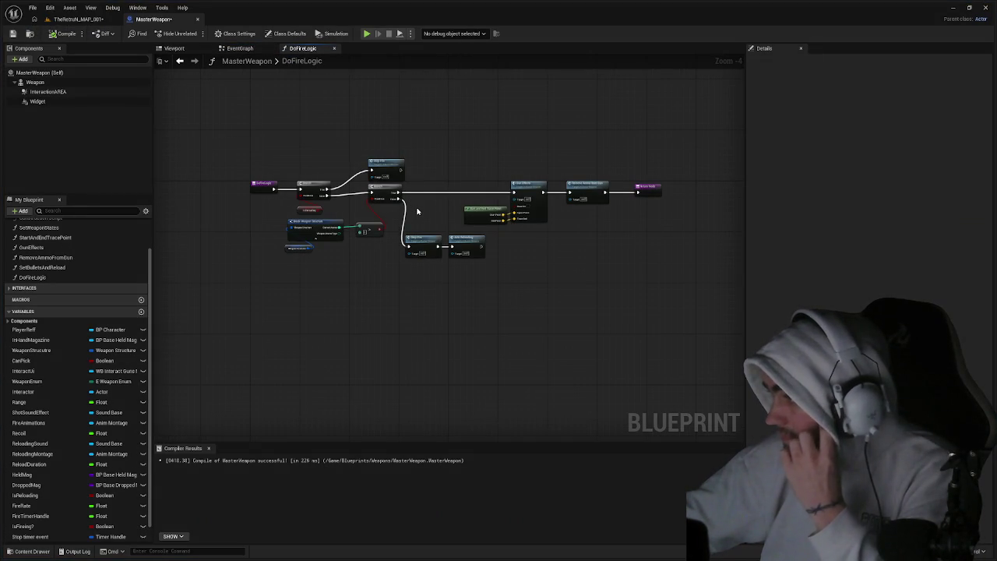
{"action": "scroll", "coordinate": [420, 208], "scroll_direction": "up", "scroll_amount": 3}
{"action": "left_click_drag", "start_coordinate": [432, 210], "coordinate": [447, 203]}
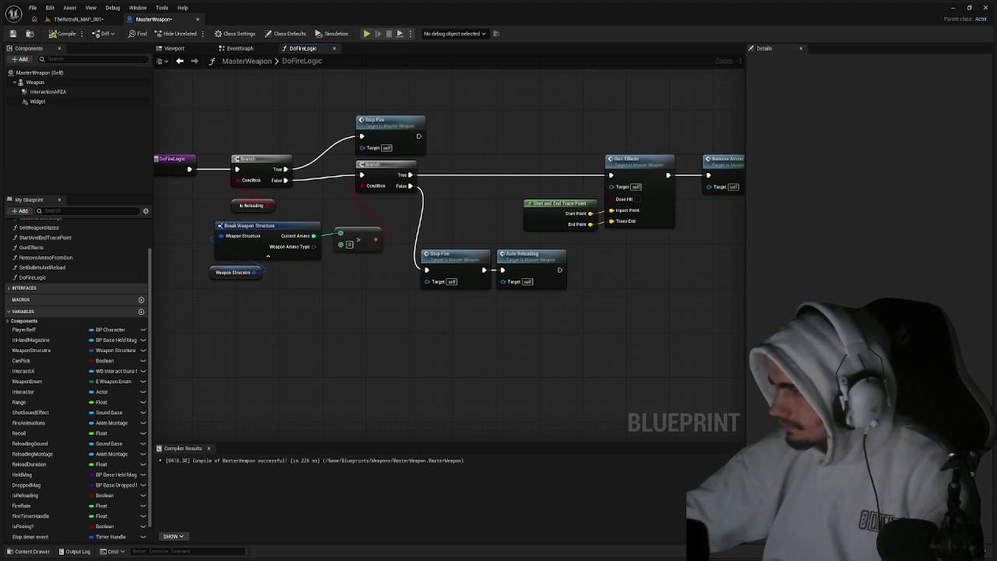
In the EventGraph, bring the AttackEvent nodes into view and delete the SET Is Firing? node.
{"action": "left_click", "coordinate": [240, 48]}
{"action": "scroll", "coordinate": [276, 238], "scroll_direction": "up", "scroll_amount": 5}
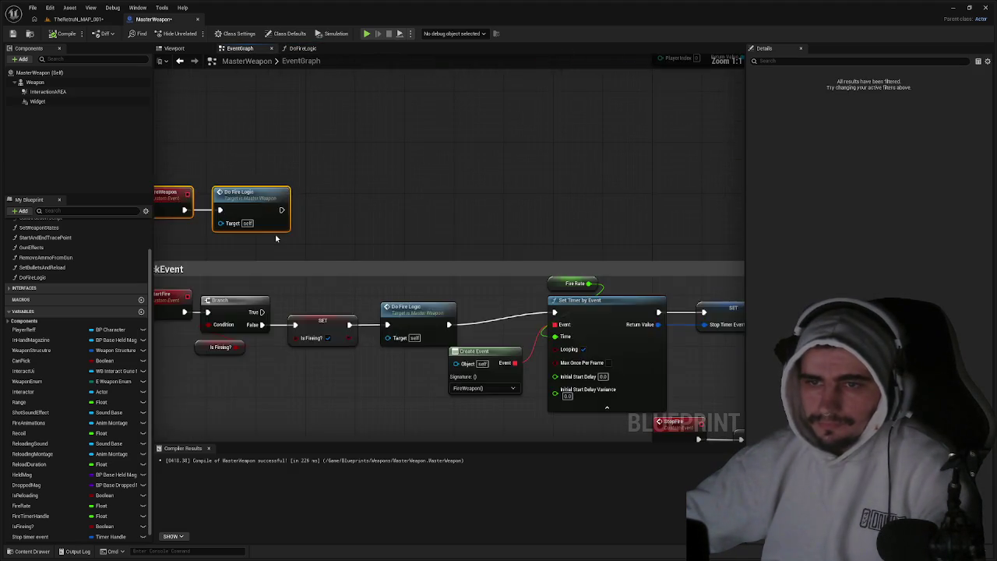
{"action": "left_click_drag", "start_coordinate": [276, 238], "coordinate": [494, 216]}
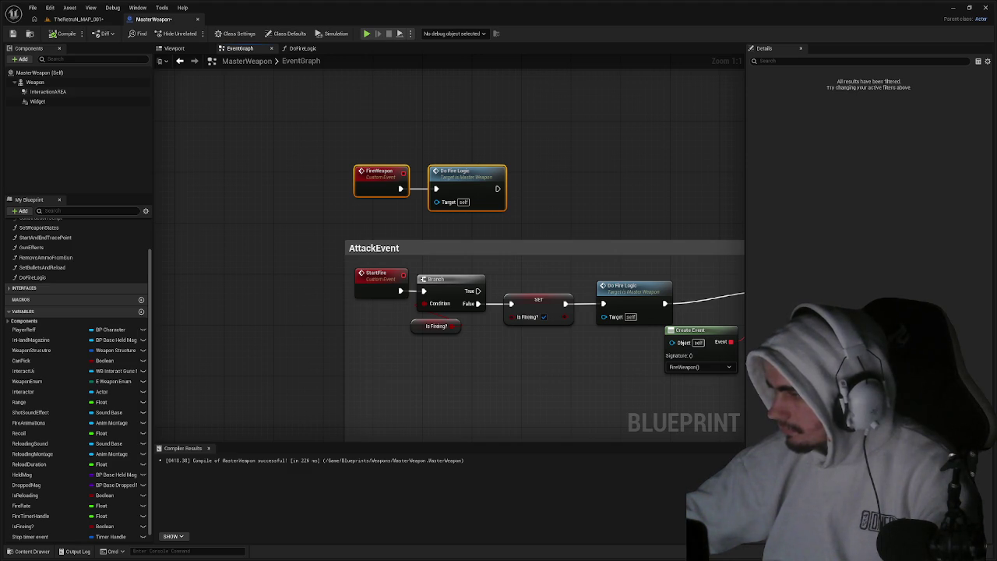
{"action": "left_click_drag", "start_coordinate": [556, 274], "coordinate": [481, 273]}
{"action": "left_click", "coordinate": [461, 302]}
{"action": "key", "text": "Delete"}
Paste a test Branch fed by Is Firing?, then delete both Branches and getters, leaving a new Branch after StartFire.
{"action": "key", "text": "ctrl+v"}
{"action": "left_click_drag", "start_coordinate": [457, 317], "coordinate": [403, 301]}
{"action": "left_click_drag", "start_coordinate": [488, 309], "coordinate": [459, 294]}
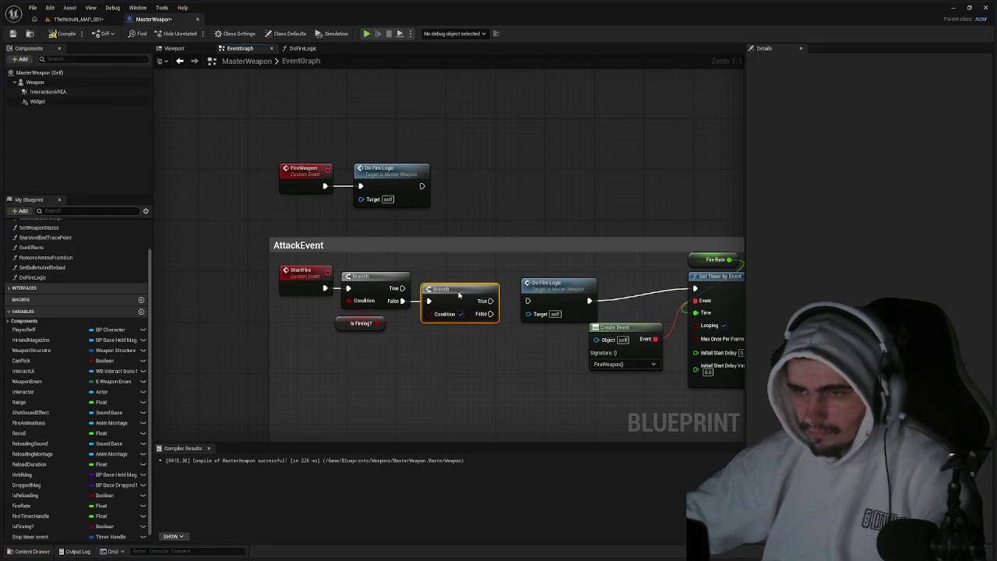
{"action": "mouse_move", "coordinate": [24, 526]}
{"action": "left_mouse_down"}
{"action": "mouse_move", "coordinate": [307, 367]}
{"action": "mouse_move", "coordinate": [427, 314]}
{"action": "mouse_move", "coordinate": [373, 281]}
{"action": "left_mouse_up"}
{"action": "key", "text": "Delete"}
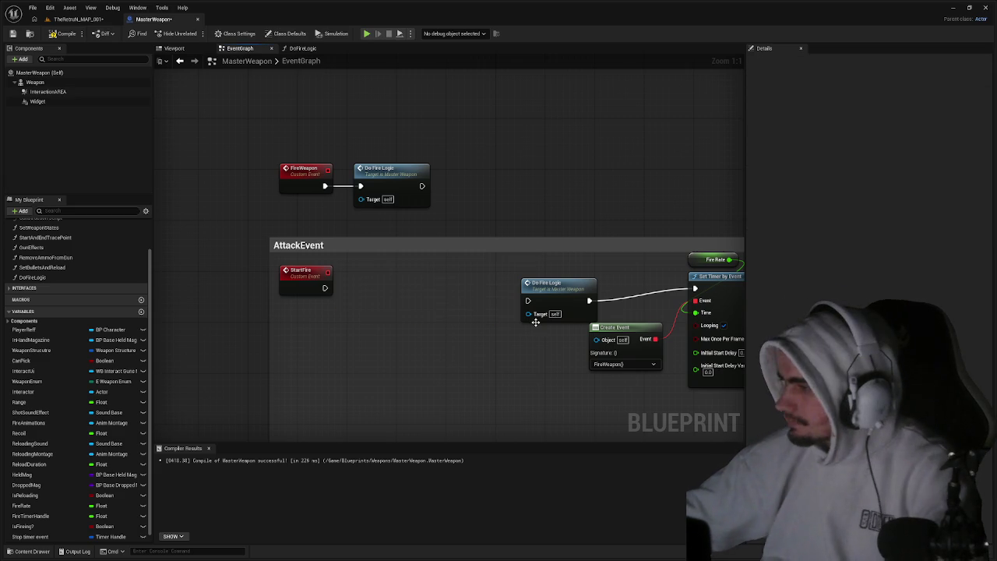
{"action": "left_click", "coordinate": [370, 288]}
Branch StartFire on Is Reloading, then chain a second Branch on Is Firing? from its False output.
{"action": "mouse_move", "coordinate": [325, 288]}
{"action": "left_mouse_down"}
{"action": "mouse_move", "coordinate": [373, 294]}
{"action": "mouse_move", "coordinate": [355, 278]}
{"action": "left_mouse_up"}
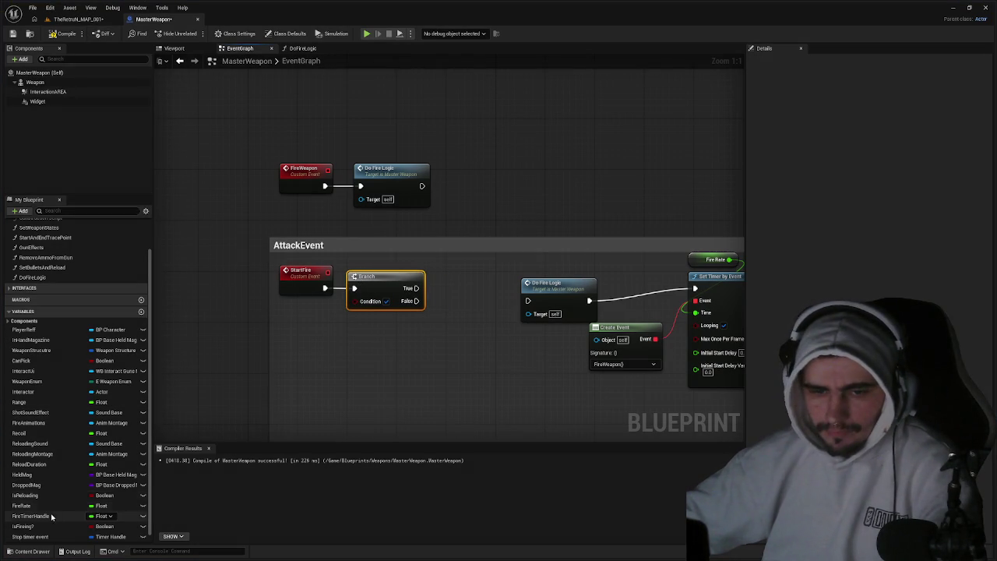
{"action": "mouse_move", "coordinate": [24, 495]}
{"action": "left_mouse_down"}
{"action": "mouse_move", "coordinate": [276, 369]}
{"action": "mouse_move", "coordinate": [356, 304]}
{"action": "left_mouse_up"}
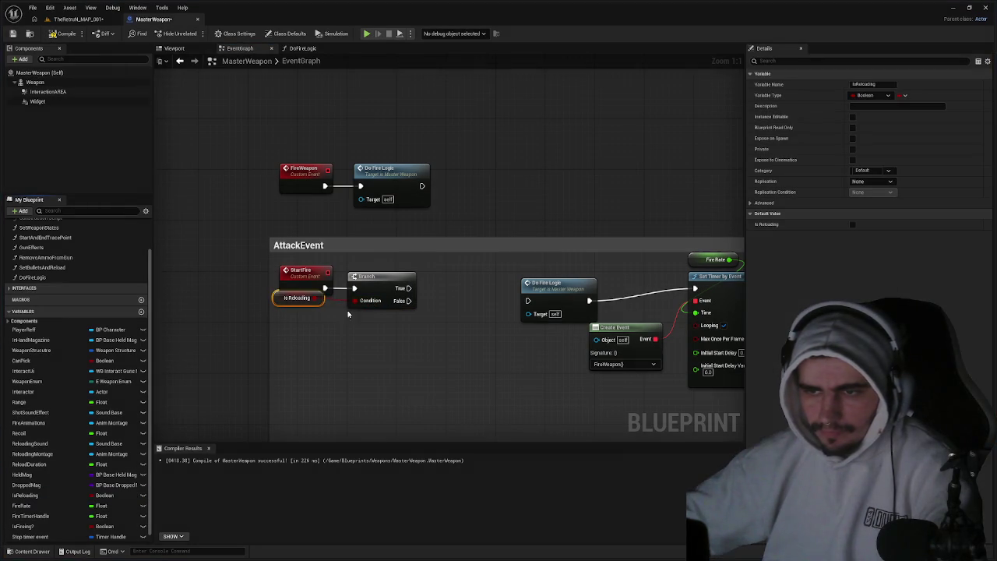
{"action": "left_click_drag", "start_coordinate": [291, 300], "coordinate": [359, 325]}
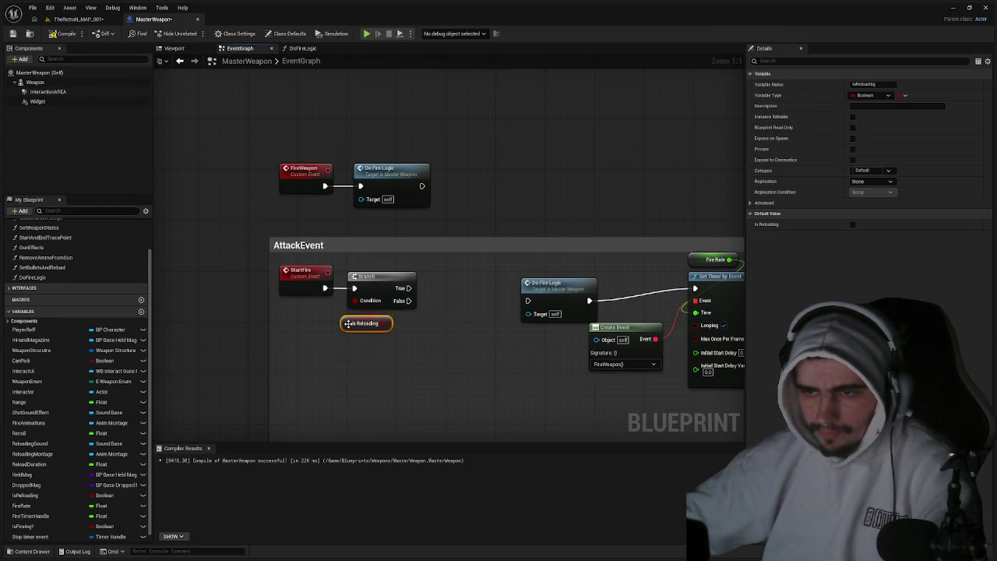
{"action": "left_click", "coordinate": [456, 294]}
{"action": "mouse_move", "coordinate": [458, 295]}
{"action": "left_mouse_down"}
{"action": "mouse_move", "coordinate": [426, 289]}
{"action": "mouse_move", "coordinate": [408, 301]}
{"action": "left_mouse_up"}
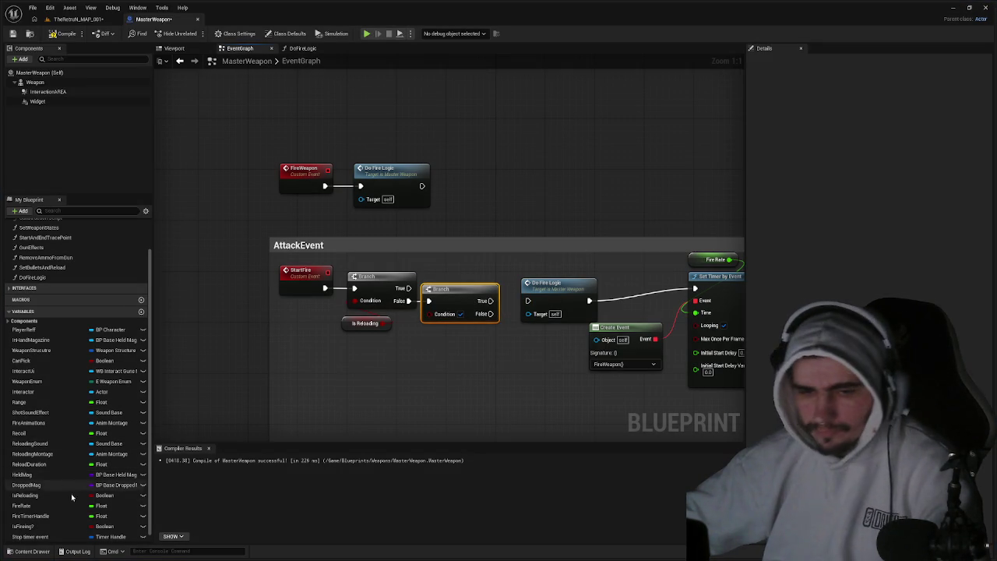
{"action": "left_click_drag", "start_coordinate": [24, 526], "coordinate": [429, 313]}
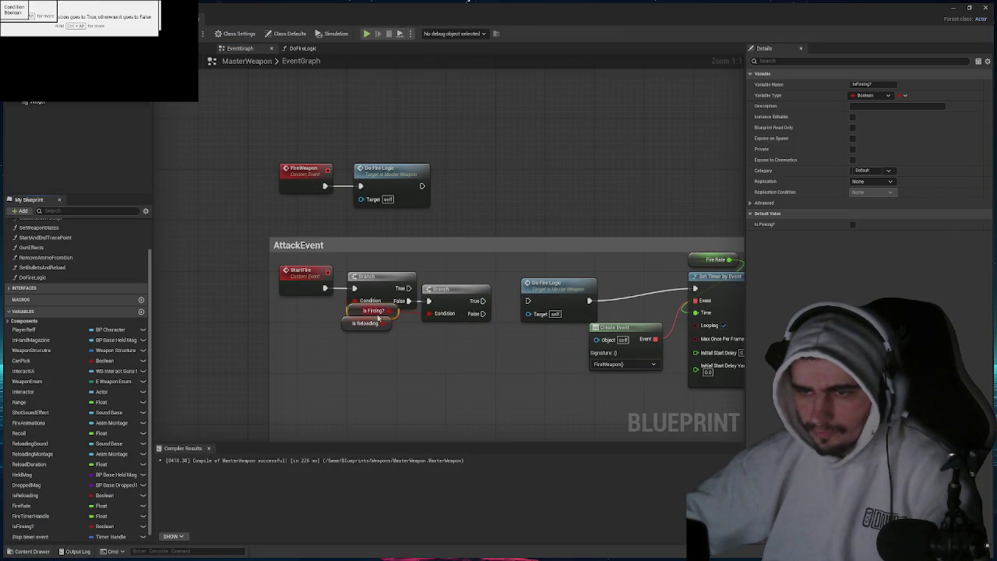
{"action": "left_click_drag", "start_coordinate": [349, 312], "coordinate": [417, 341]}
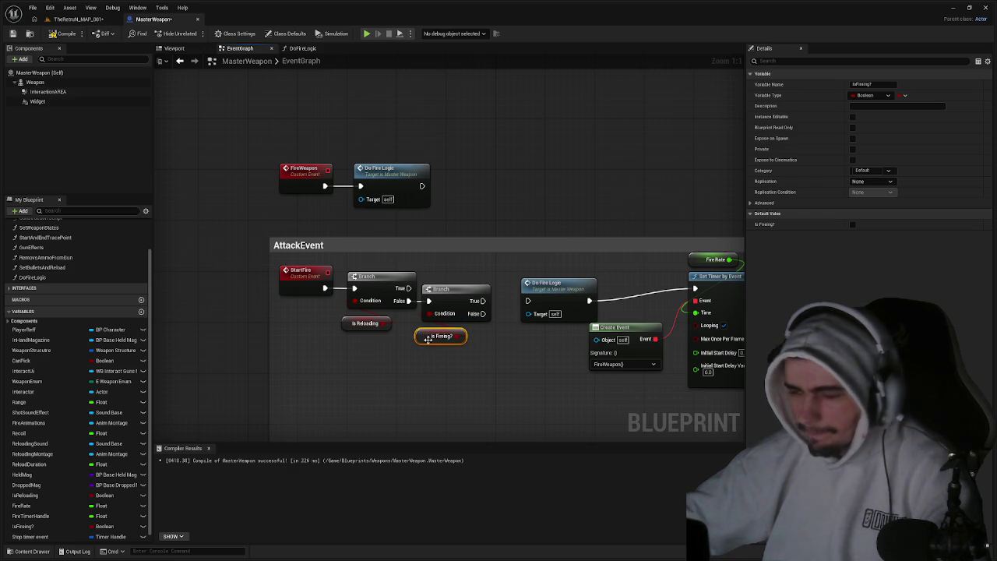
{"action": "left_click", "coordinate": [460, 365]}
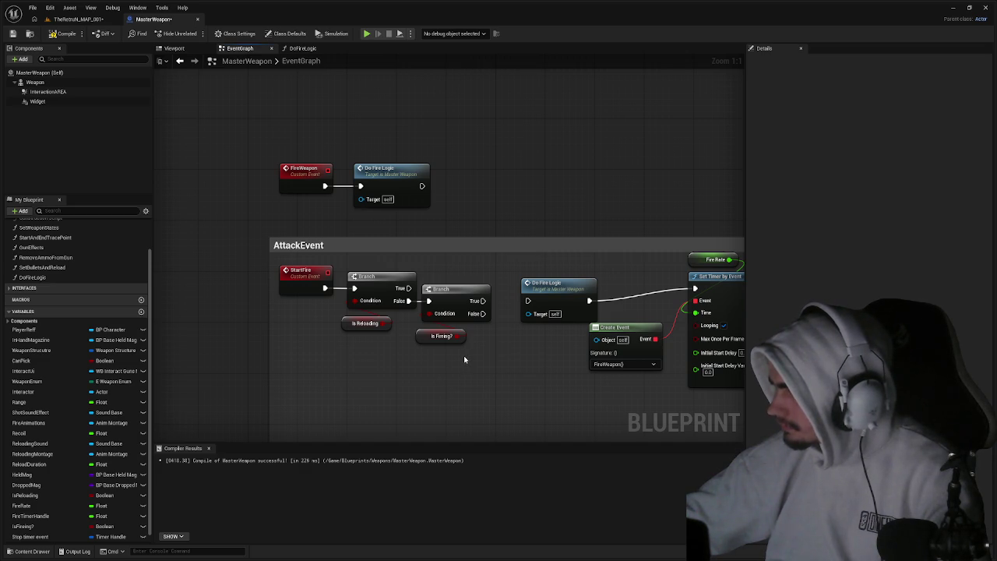
Shift the nodes left and add a SET Is Firing? node after the Branch's True output.
{"action": "scroll", "coordinate": [463, 355], "scroll_direction": "down", "scroll_amount": 4}
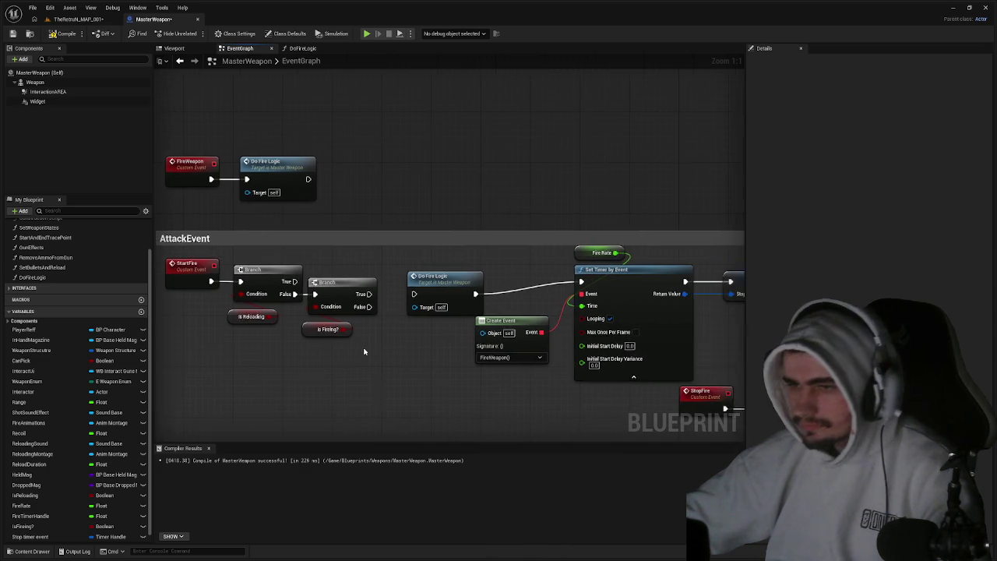
{"action": "mouse_move", "coordinate": [363, 344]}
{"action": "left_mouse_down"}
{"action": "mouse_move", "coordinate": [229, 294]}
{"action": "mouse_move", "coordinate": [167, 294]}
{"action": "left_mouse_up"}
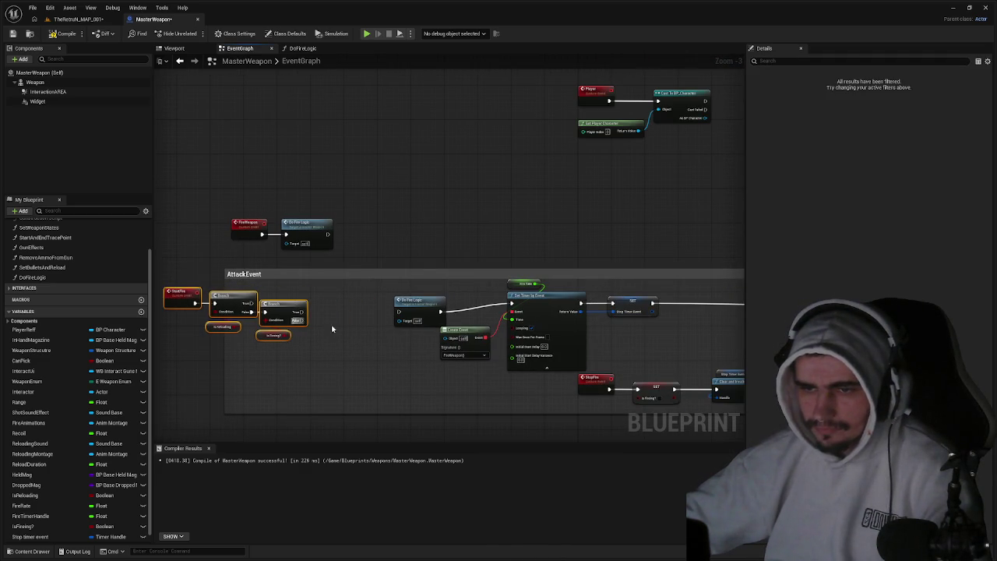
{"action": "left_click", "coordinate": [337, 330]}
{"action": "left_click", "coordinate": [34, 525]}
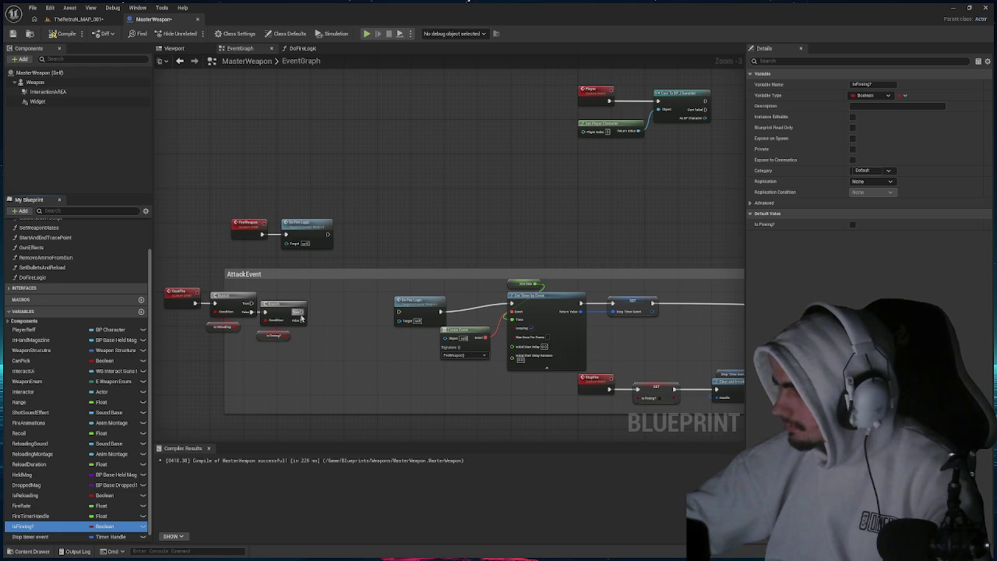
{"action": "left_click_drag", "start_coordinate": [301, 313], "coordinate": [331, 312]}
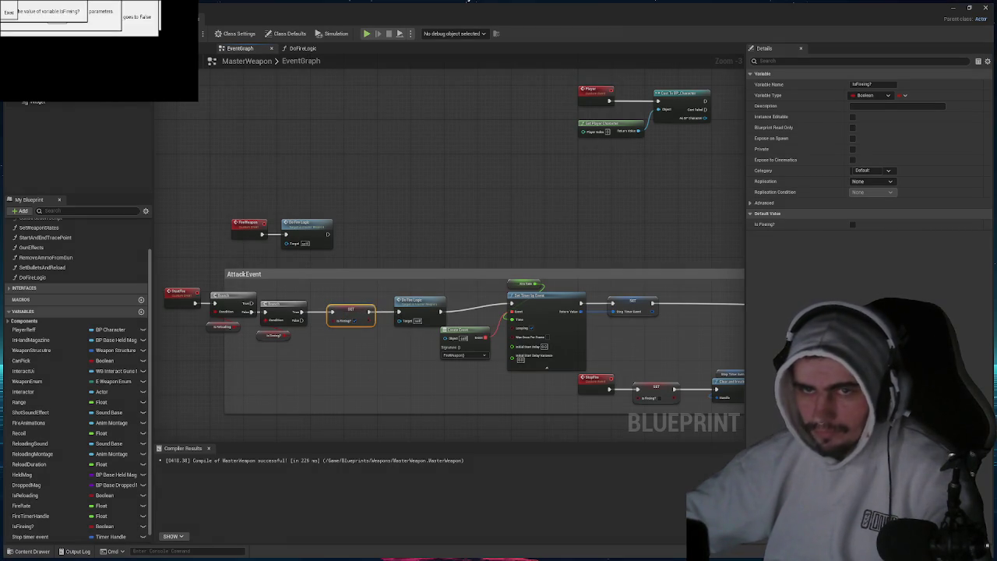
Compile MasterWeapon and start a play-in-editor test from the level.
{"action": "left_click", "coordinate": [64, 34]}
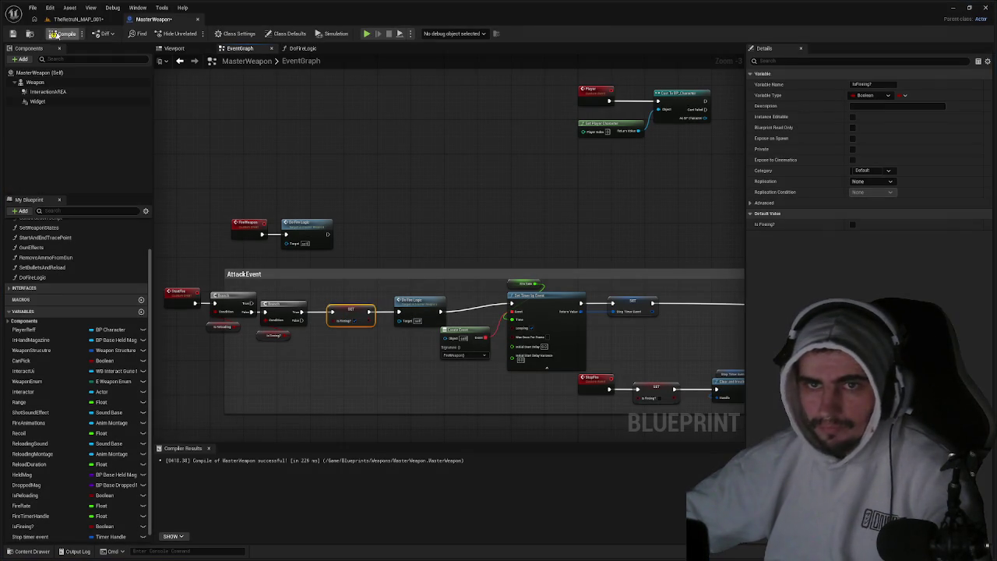
{"action": "left_click", "coordinate": [77, 19]}
{"action": "left_click", "coordinate": [194, 33]}
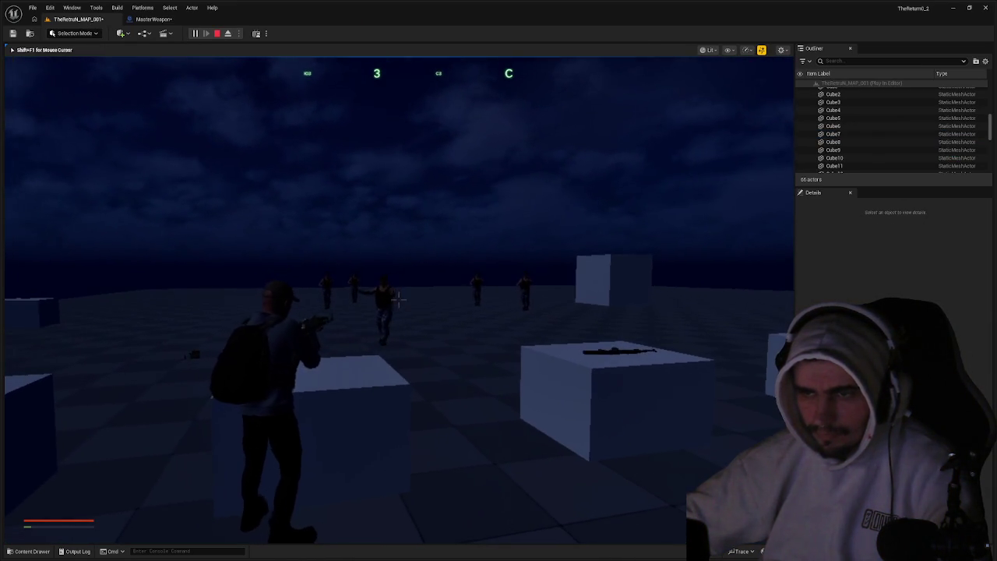
End the play-in-editor session after testing the rifle's firing.
{"action": "key", "text": "Escape"}
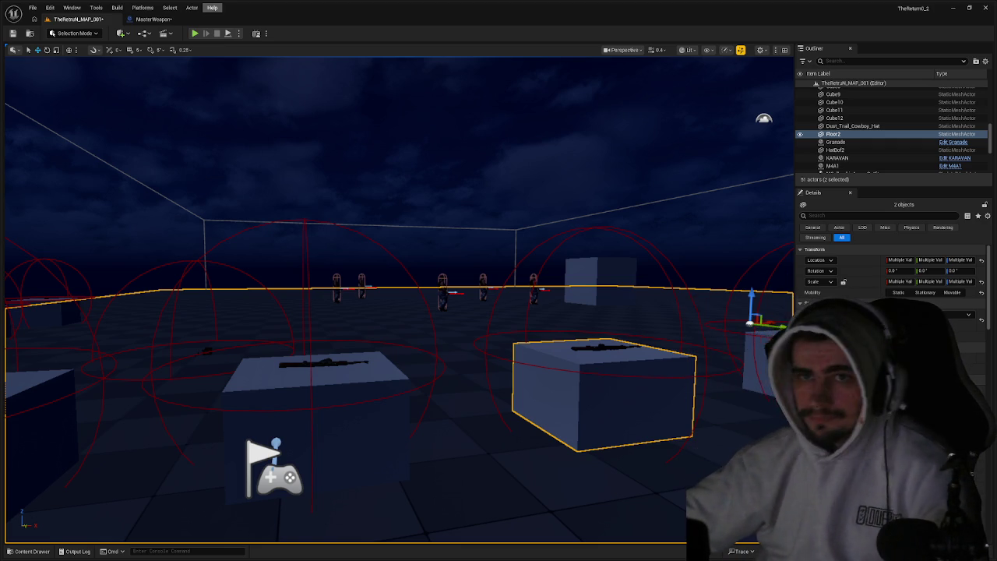
Reopen the DoFireLogic graph from MasterWeapon's My Blueprint panel and pan across its nodes.
{"action": "left_click", "coordinate": [154, 19]}
{"action": "double_click", "coordinate": [307, 226]}
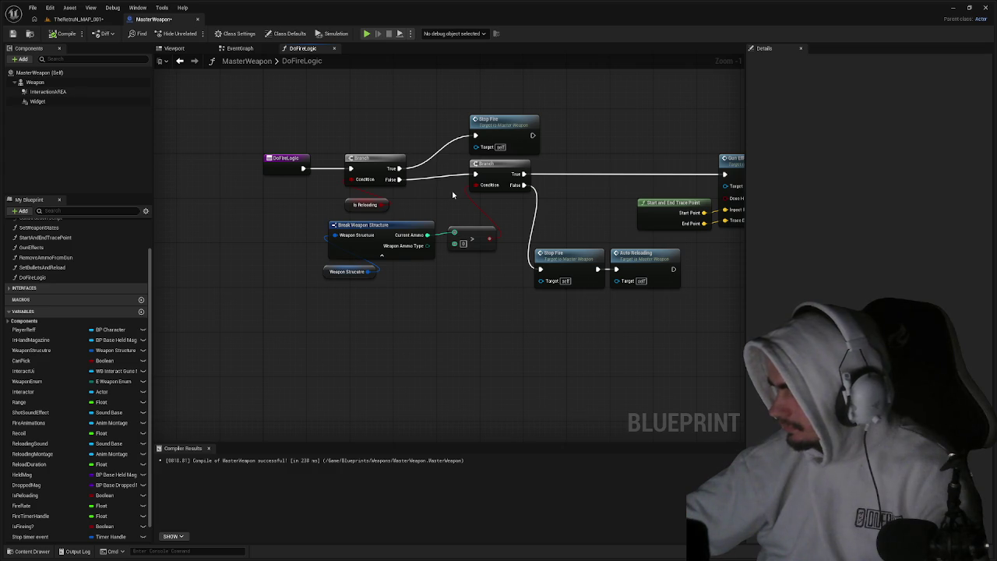
{"action": "mouse_move", "coordinate": [452, 194]}
{"action": "left_mouse_down"}
{"action": "mouse_move", "coordinate": [423, 207]}
{"action": "mouse_move", "coordinate": [359, 207]}
{"action": "left_mouse_up"}
{"action": "mouse_move", "coordinate": [493, 223]}
{"action": "left_mouse_down"}
{"action": "mouse_move", "coordinate": [229, 216]}
{"action": "mouse_move", "coordinate": [471, 225]}
{"action": "left_mouse_up"}
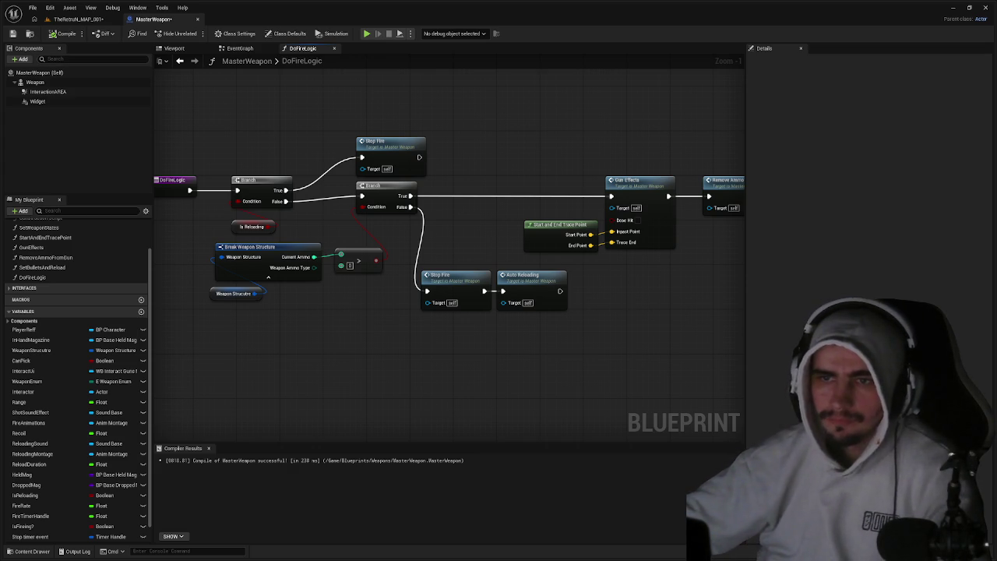
In the EventGraph, set the SET node's Is Firing? value to true.
{"action": "left_click", "coordinate": [267, 62]}
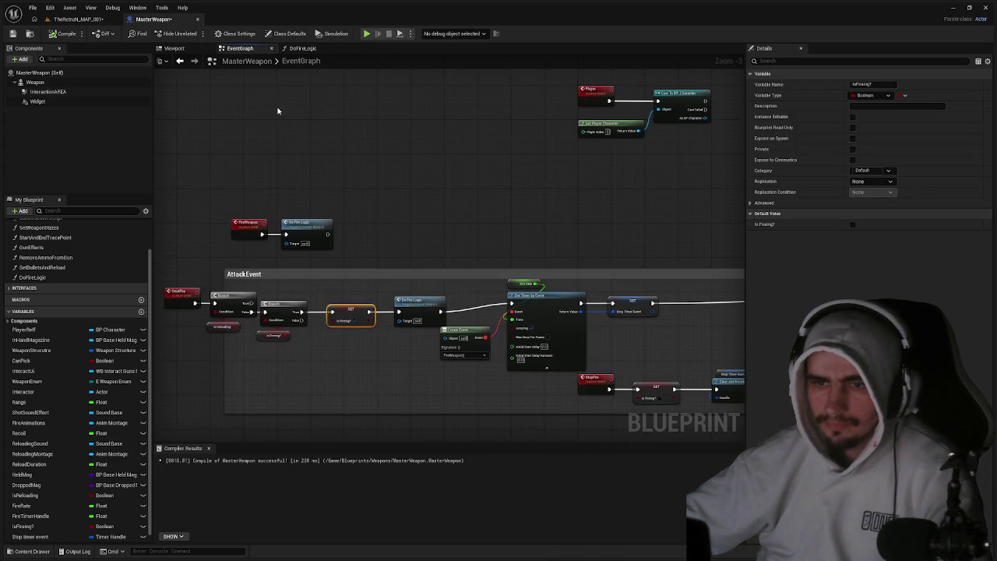
{"action": "scroll", "coordinate": [291, 267], "scroll_direction": "up", "scroll_amount": 2}
{"action": "left_click_drag", "start_coordinate": [291, 267], "coordinate": [401, 250]}
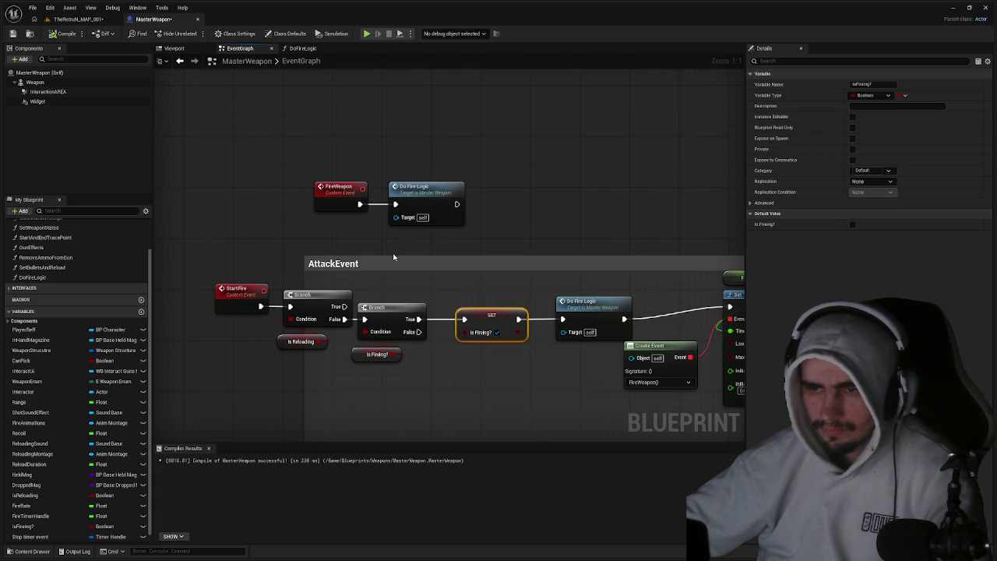
{"action": "left_click", "coordinate": [497, 332]}
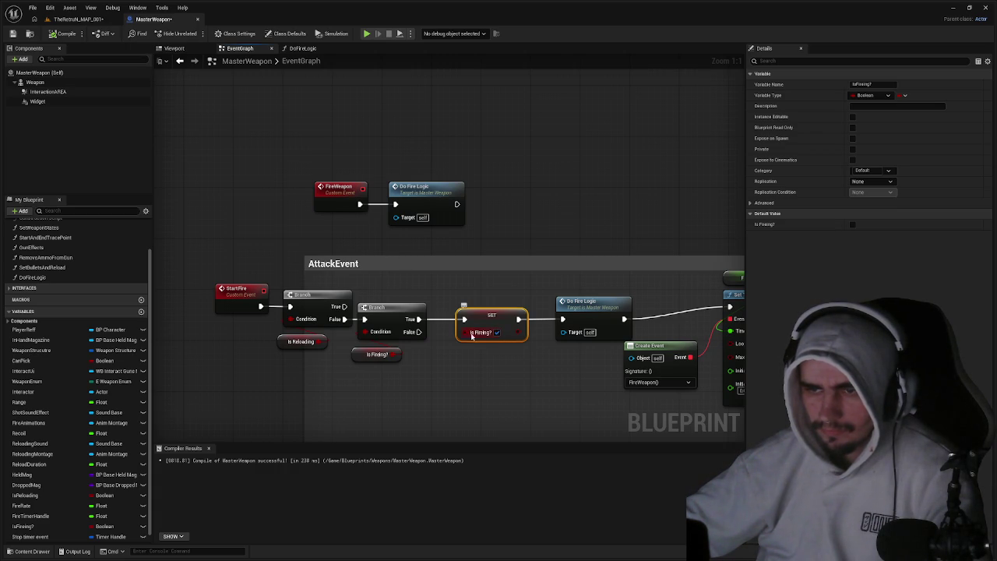
{"action": "left_click", "coordinate": [386, 309]}
{"action": "left_click_drag", "start_coordinate": [363, 353], "coordinate": [370, 355]}
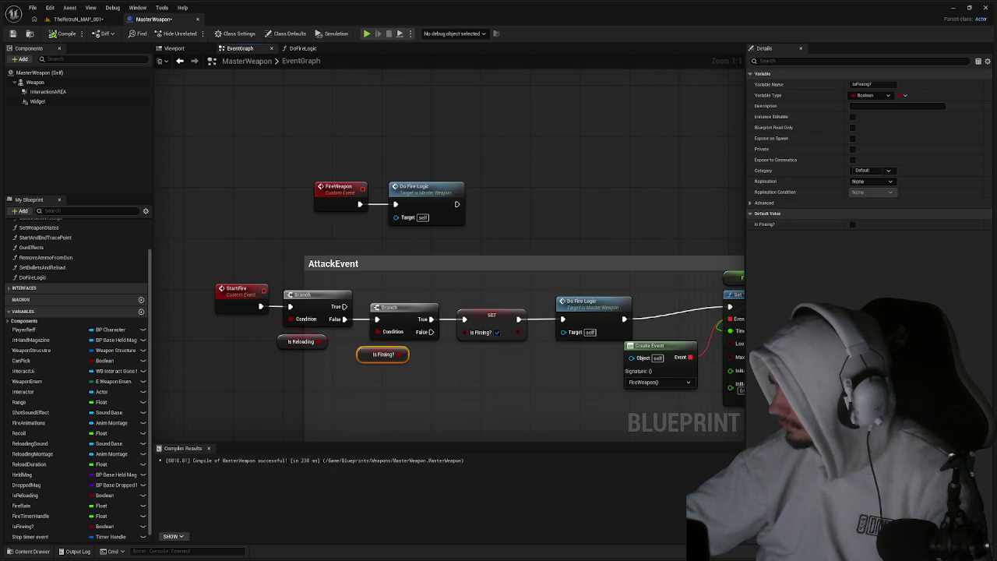
Move the SET Is Firing? exec wire from the second Branch's True output to its False output.
{"action": "scroll", "coordinate": [458, 279], "scroll_direction": "down", "scroll_amount": 1}
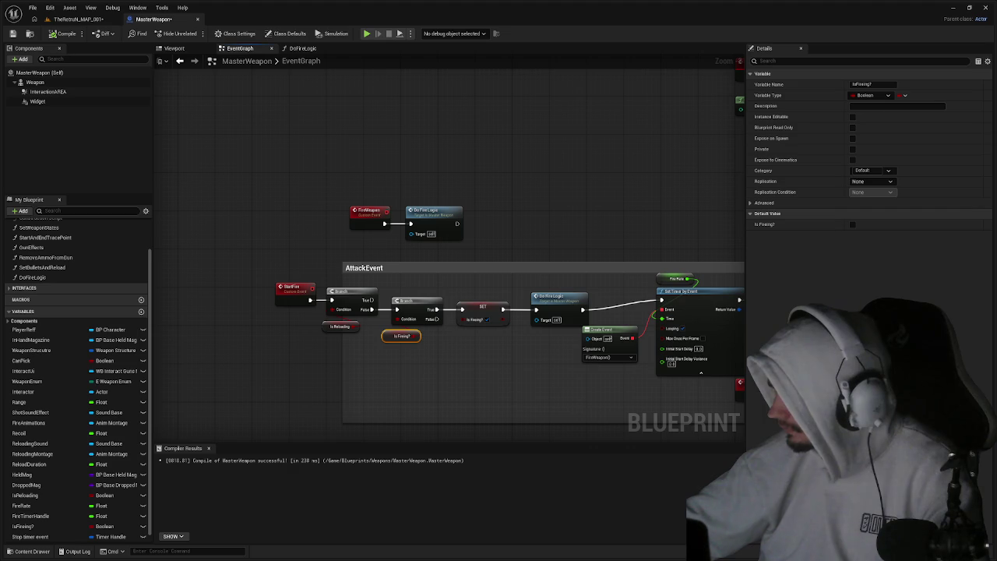
{"action": "left_click_drag", "start_coordinate": [437, 309], "coordinate": [436, 321]}
{"action": "left_click", "coordinate": [82, 18]}
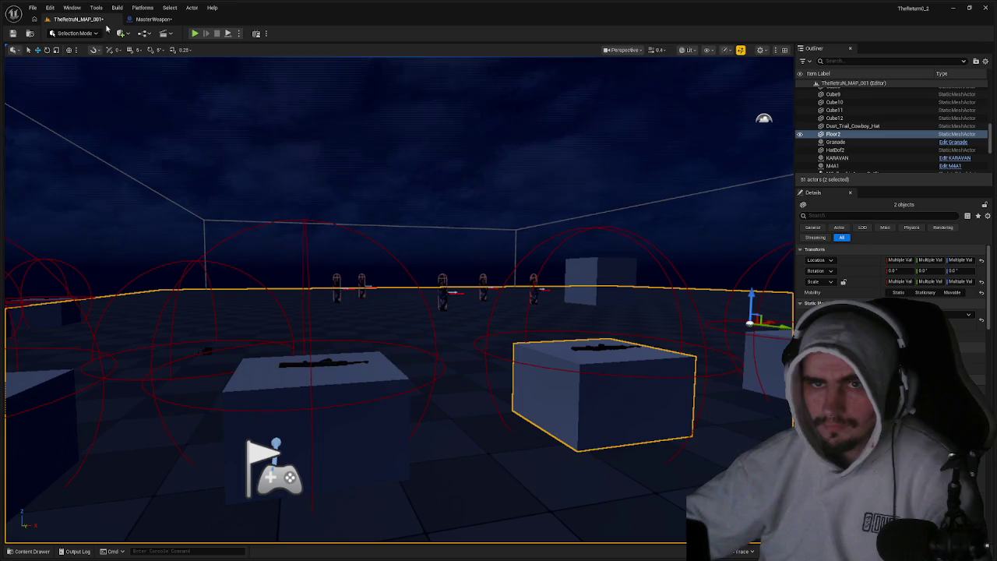
Play-test the level, walking the character toward the enemies, then return to MasterWeapon.
{"action": "left_click", "coordinate": [195, 34]}
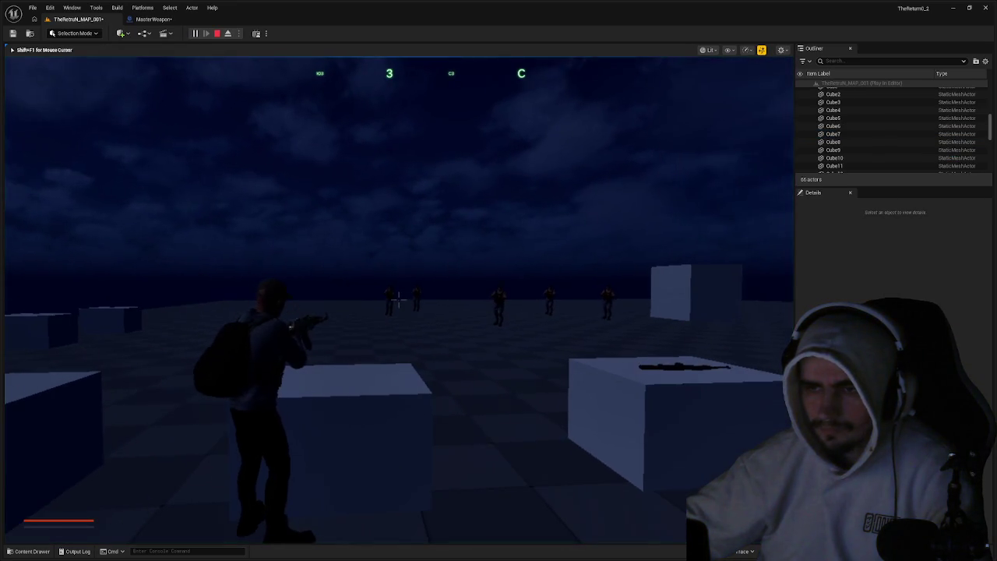
{"action": "key", "text": "w"}
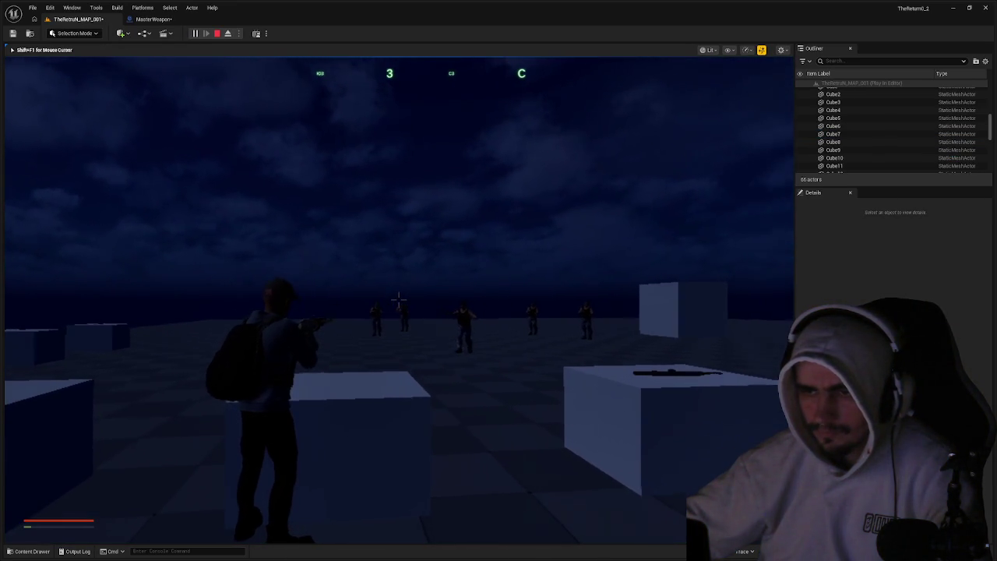
{"action": "key", "text": "w"}
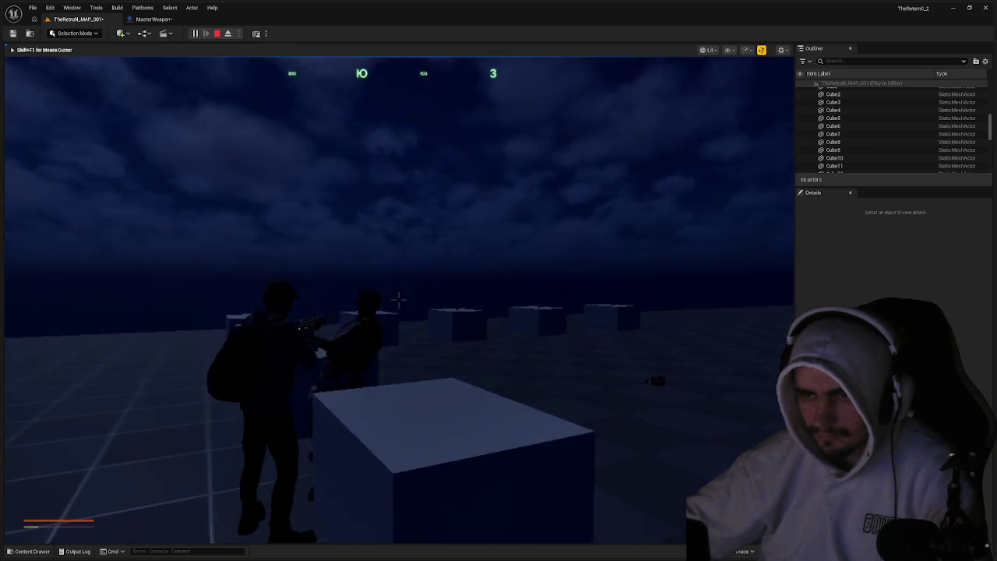
{"action": "key", "text": "Escape"}
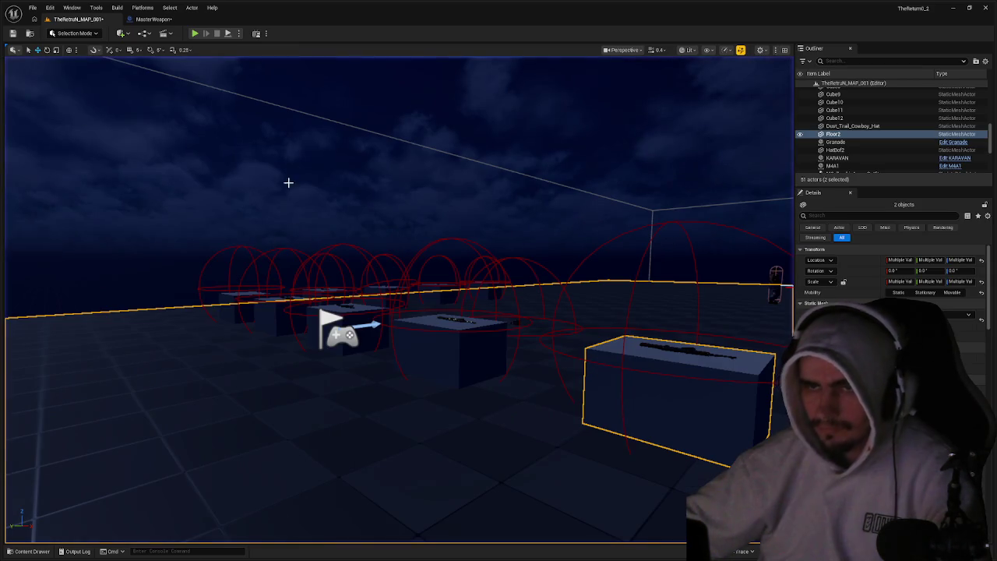
{"action": "left_click", "coordinate": [152, 19]}
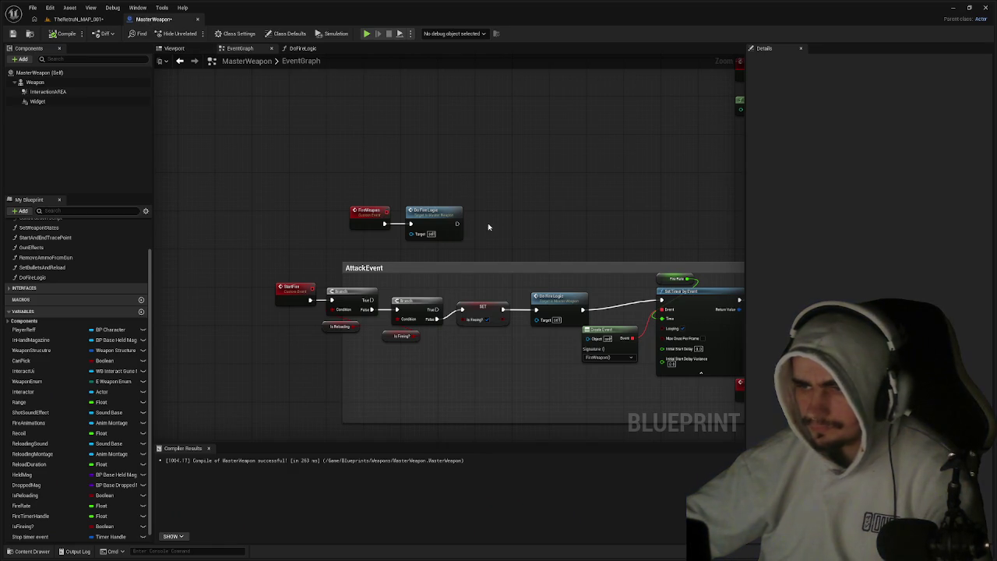
Delete the Return Node from the DoFireLogic function graph.
{"action": "mouse_move", "coordinate": [592, 249]}
{"action": "left_mouse_down"}
{"action": "mouse_move", "coordinate": [452, 216]}
{"action": "mouse_move", "coordinate": [465, 220]}
{"action": "left_mouse_up"}
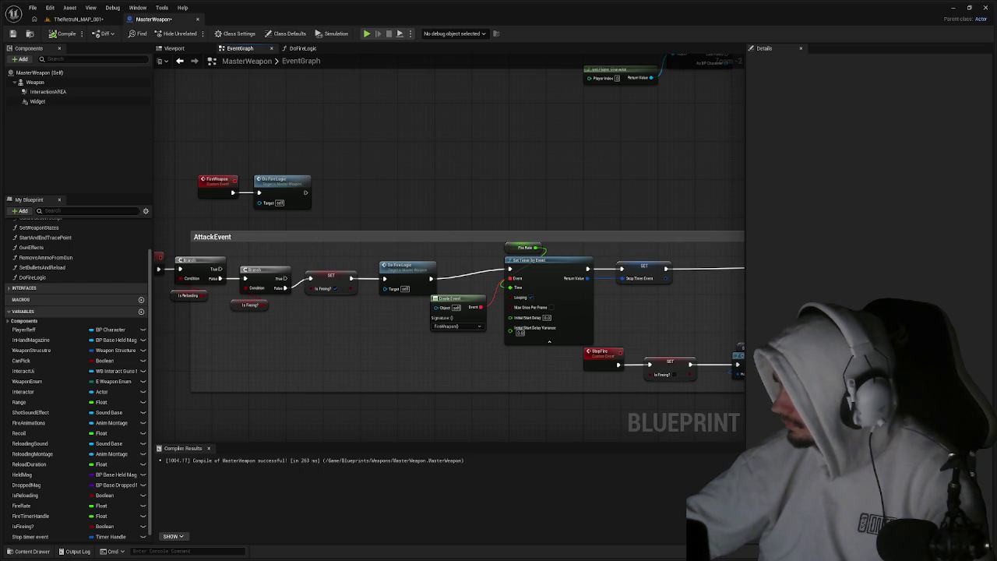
{"action": "left_click", "coordinate": [300, 49]}
{"action": "left_click", "coordinate": [540, 202]}
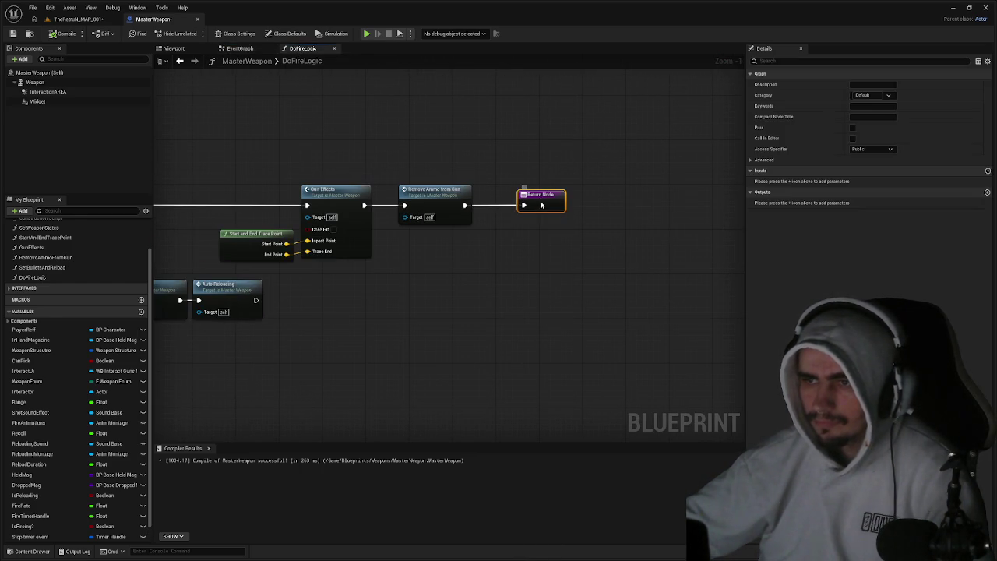
{"action": "key", "text": "Delete"}
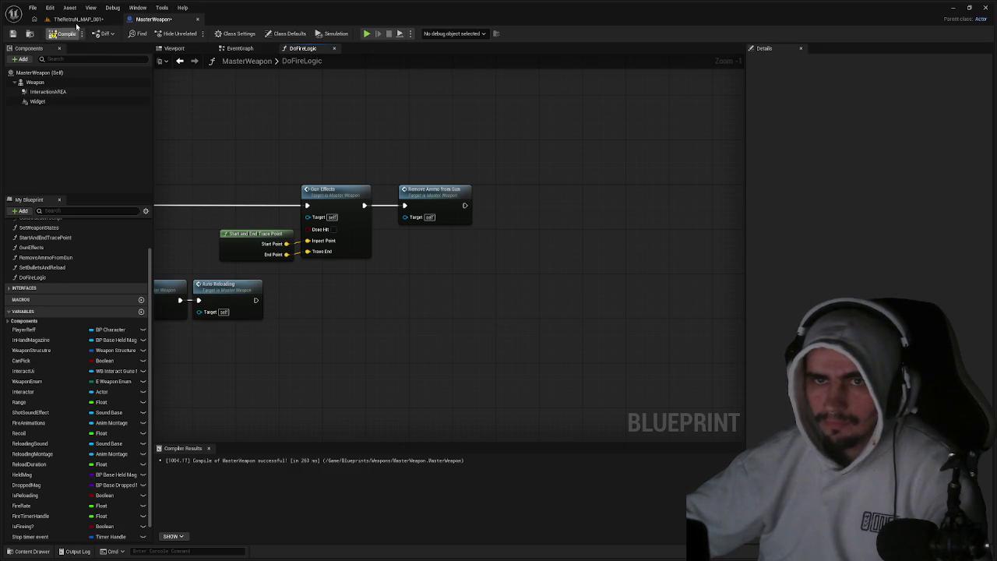
Run a quick play test of the level, then go back to DoFireLogic.
{"action": "left_click", "coordinate": [78, 19]}
{"action": "left_click", "coordinate": [194, 33]}
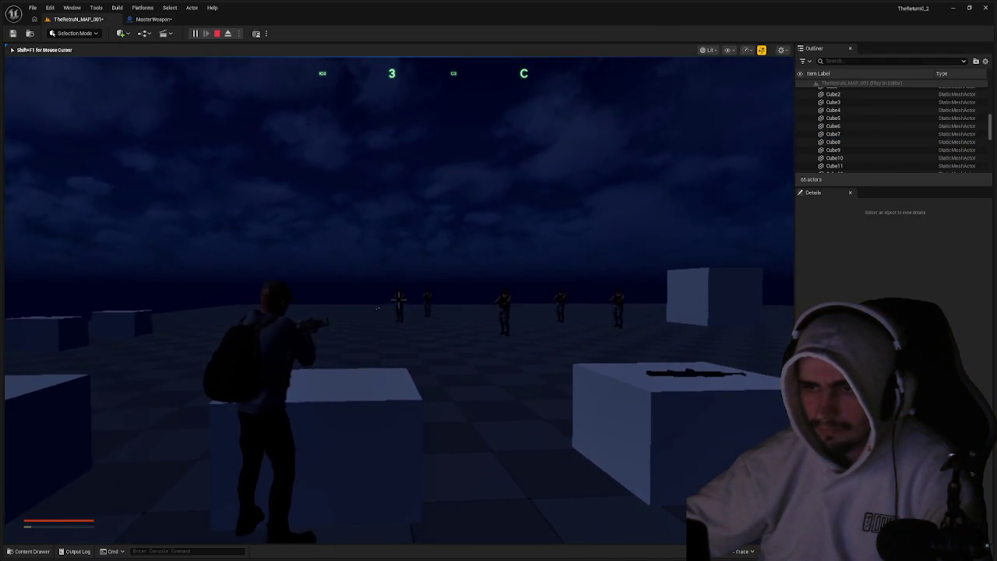
{"action": "key", "text": "Escape"}
{"action": "left_click", "coordinate": [155, 20]}
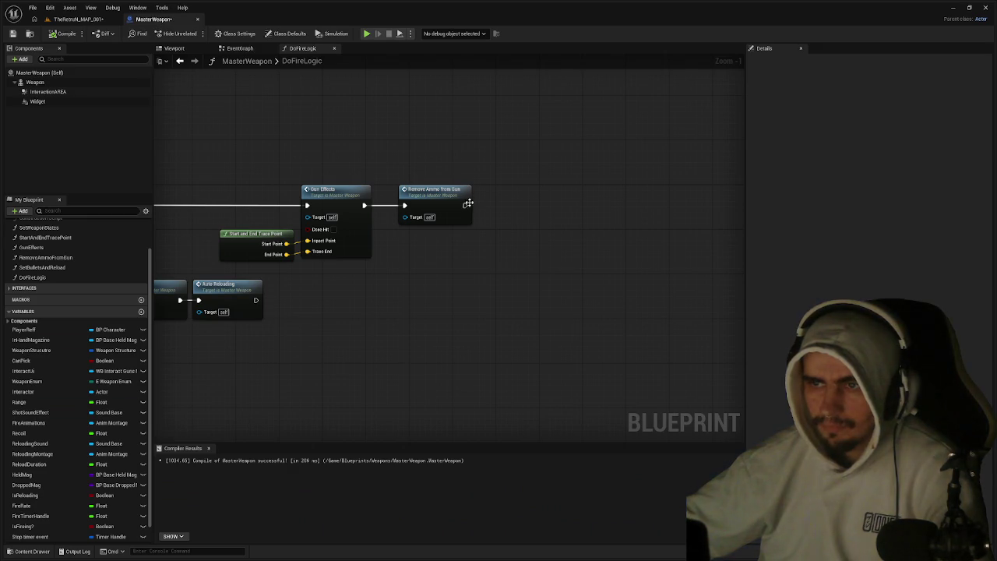
Add a Return Node from Remove Ammo from Gun's exec pin via a 'return' search, then compile.
{"action": "left_click_drag", "start_coordinate": [466, 205], "coordinate": [510, 205]}
{"action": "type", "text": "ret"}
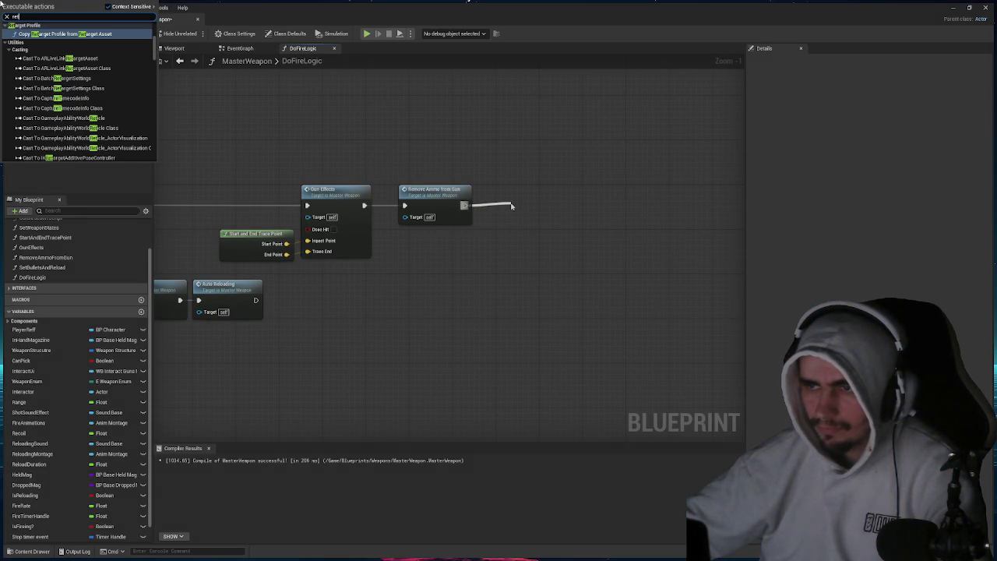
{"action": "type", "text": "urn"}
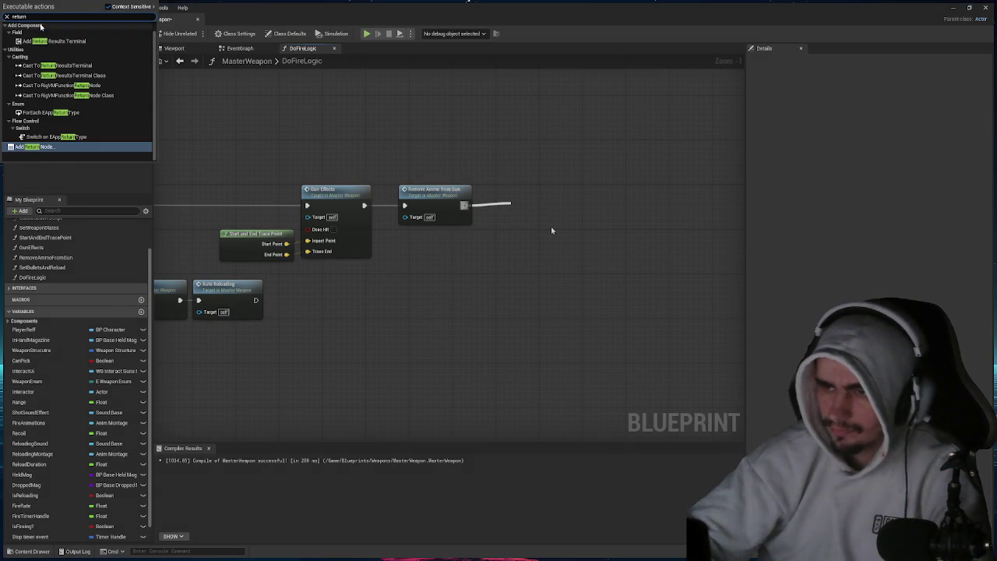
{"action": "key", "text": "Return"}
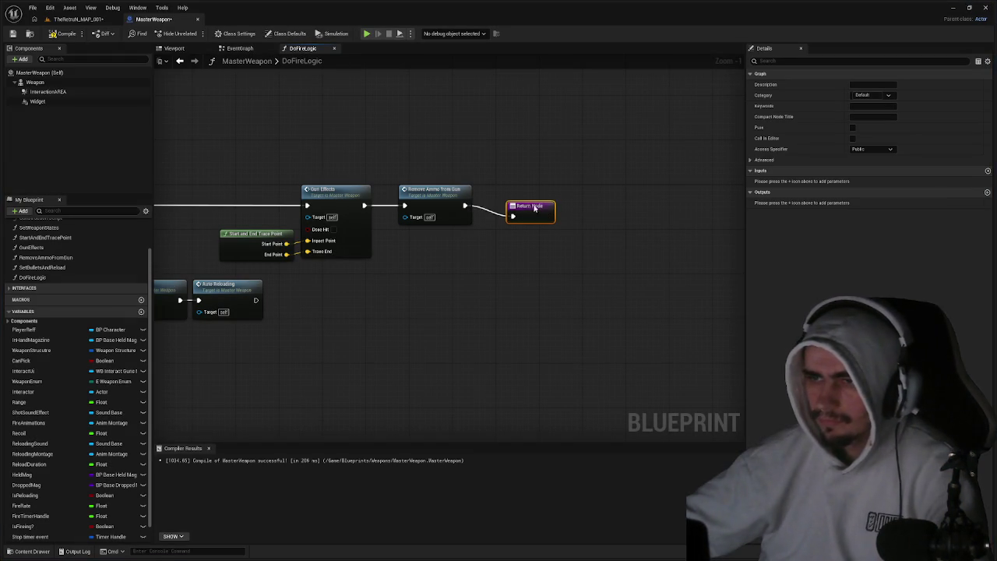
{"action": "left_click_drag", "start_coordinate": [535, 211], "coordinate": [525, 206]}
{"action": "left_click_drag", "start_coordinate": [313, 247], "coordinate": [660, 267]}
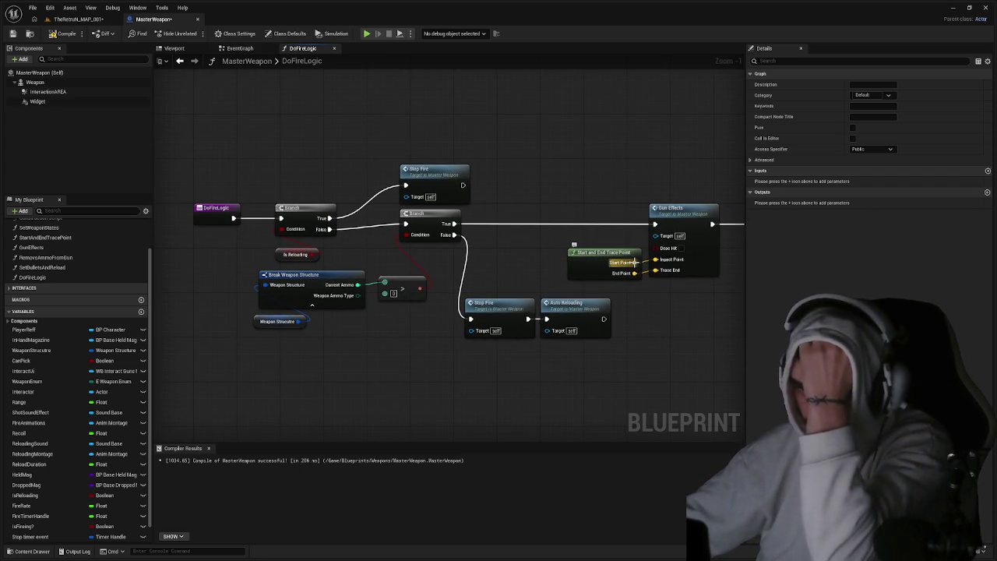
{"action": "left_click_drag", "start_coordinate": [615, 242], "coordinate": [513, 235]}
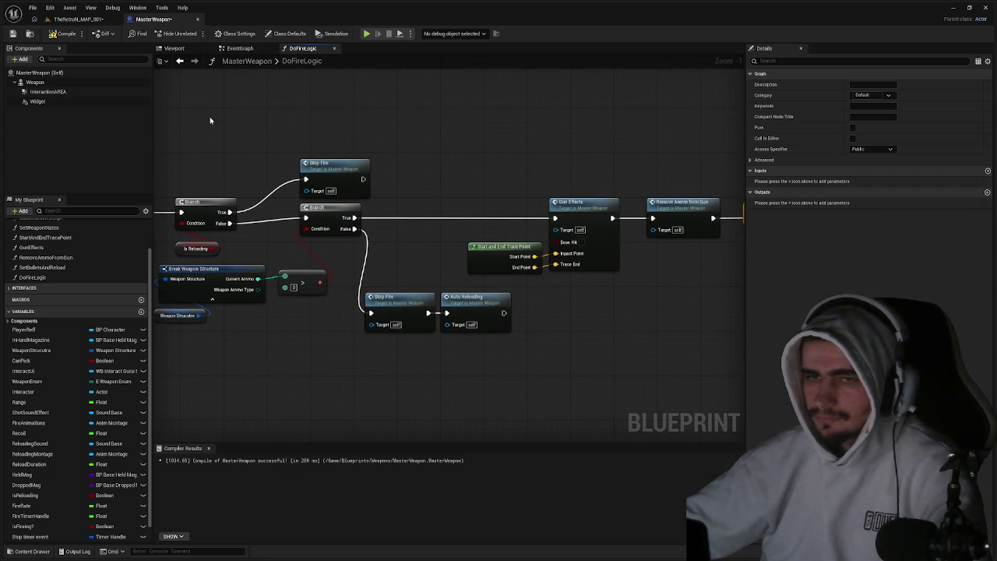
{"action": "left_click", "coordinate": [63, 36]}
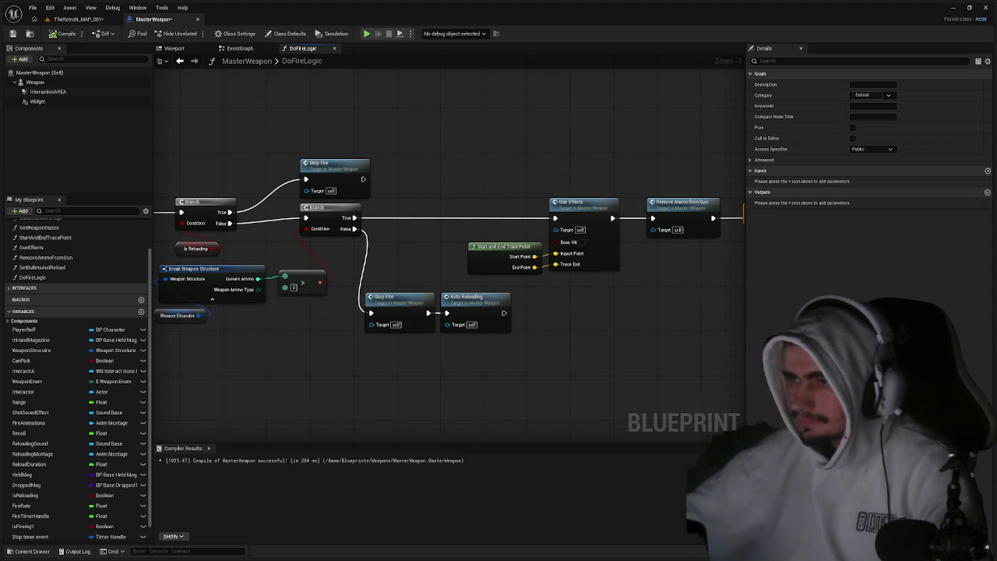
{"action": "scroll", "coordinate": [607, 337], "scroll_direction": "down", "scroll_amount": 3}
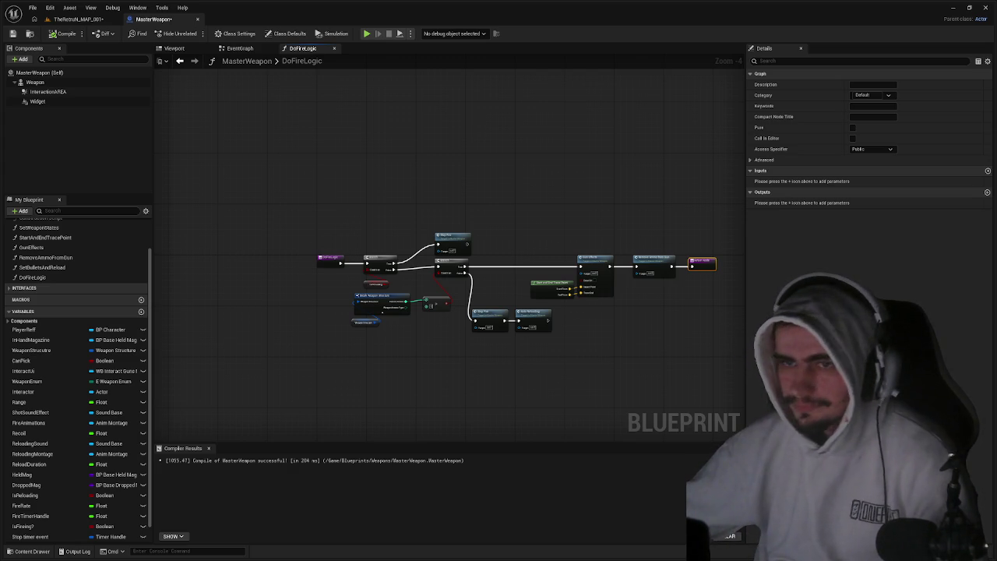
{"action": "left_click", "coordinate": [239, 130]}
{"action": "left_click", "coordinate": [240, 48]}
{"action": "scroll", "coordinate": [405, 242], "scroll_direction": "down", "scroll_amount": 1}
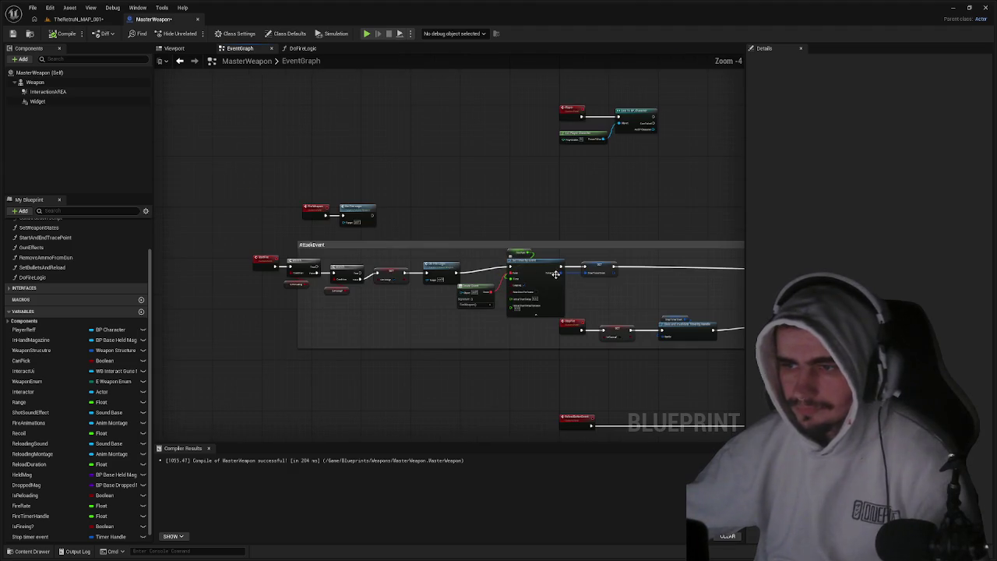
{"action": "mouse_move", "coordinate": [405, 242]}
{"action": "left_mouse_down"}
{"action": "mouse_move", "coordinate": [392, 227]}
{"action": "mouse_move", "coordinate": [51, 223]}
{"action": "left_mouse_up"}
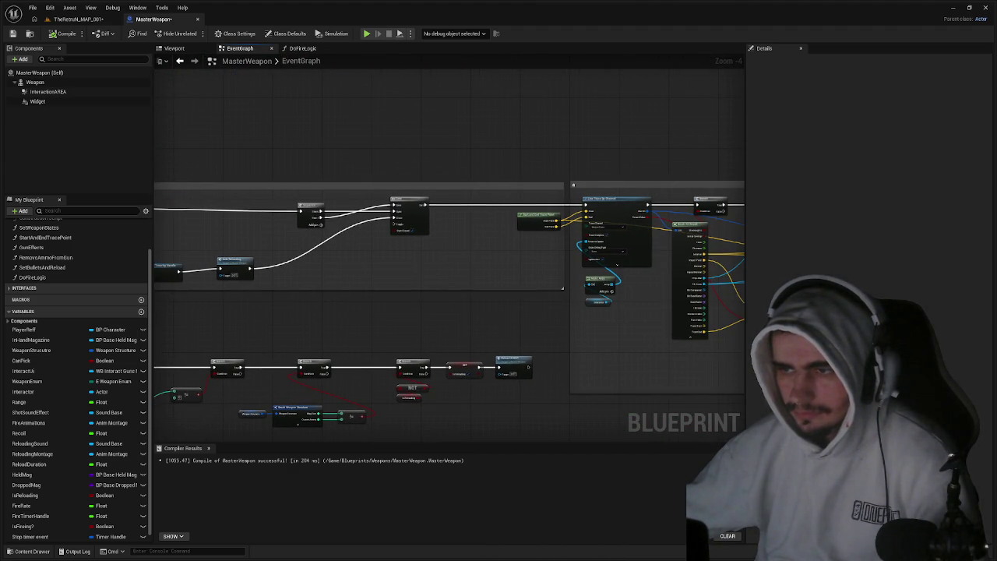
{"action": "left_click_drag", "start_coordinate": [448, 257], "coordinate": [335, 232]}
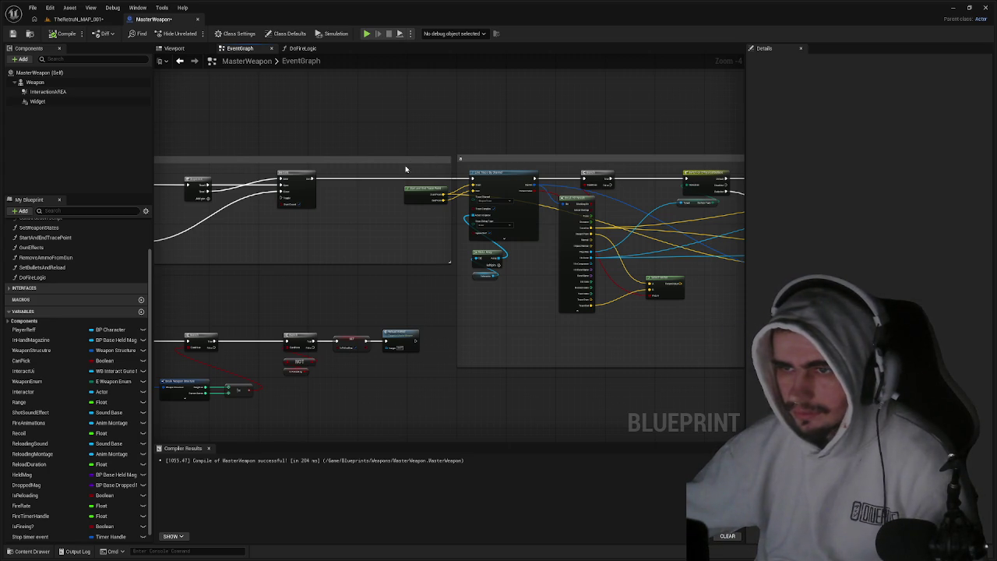
{"action": "mouse_move", "coordinate": [396, 169]}
{"action": "left_mouse_down"}
{"action": "mouse_move", "coordinate": [643, 207]}
{"action": "mouse_move", "coordinate": [740, 333]}
{"action": "mouse_move", "coordinate": [686, 339]}
{"action": "left_mouse_up"}
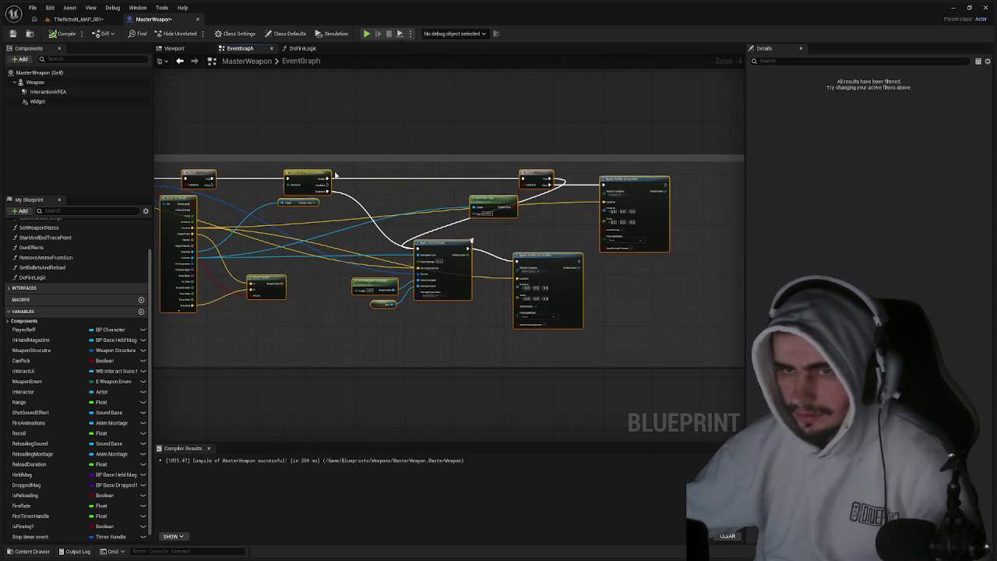
{"action": "left_click_drag", "start_coordinate": [179, 162], "coordinate": [552, 166]}
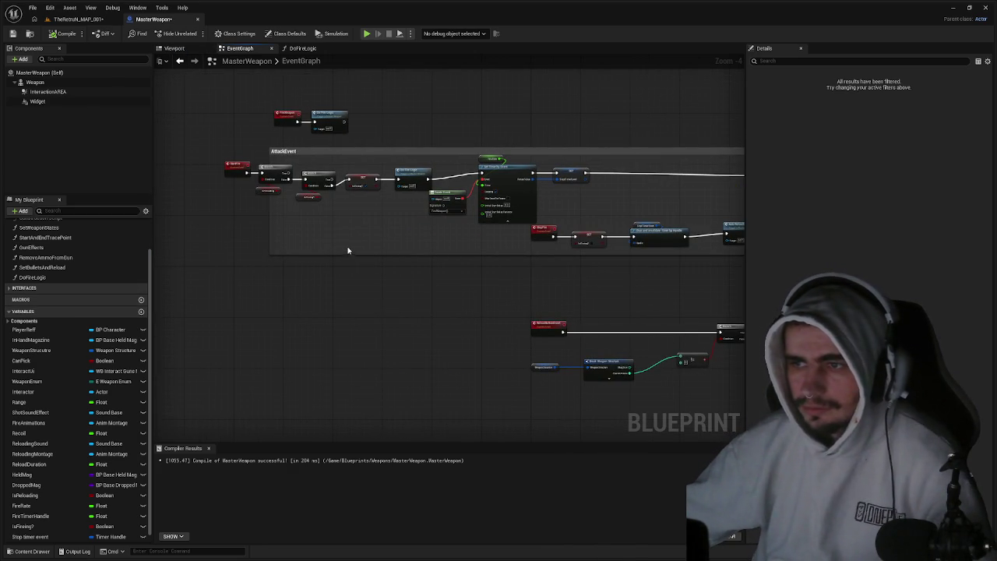
{"action": "left_click", "coordinate": [302, 48]}
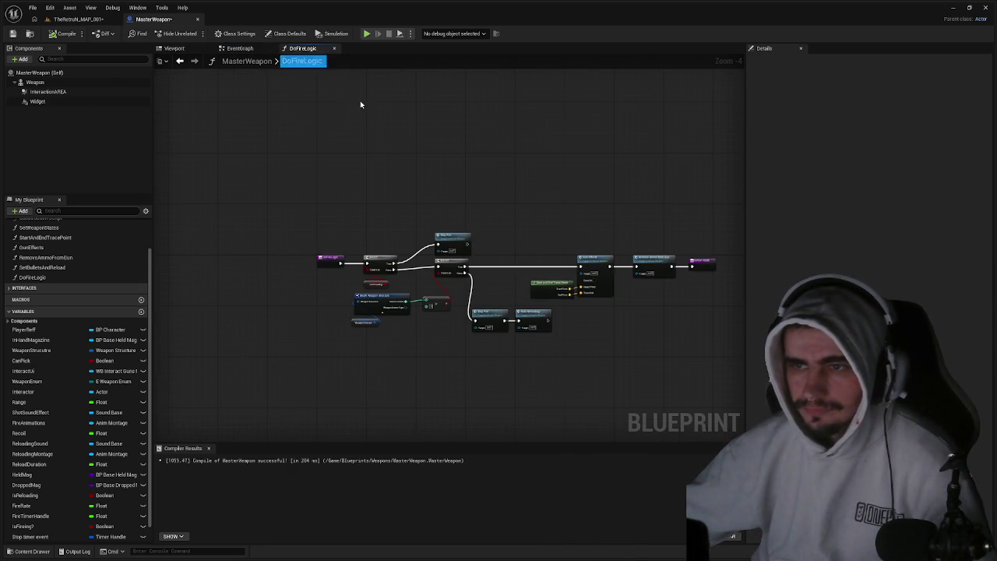
Replace the Return node with the pasted line-trace firing nodes, wired after Remove Ammo from Gun.
{"action": "left_click", "coordinate": [502, 217]}
{"action": "key", "text": "Delete"}
{"action": "key", "text": "ctrl+v"}
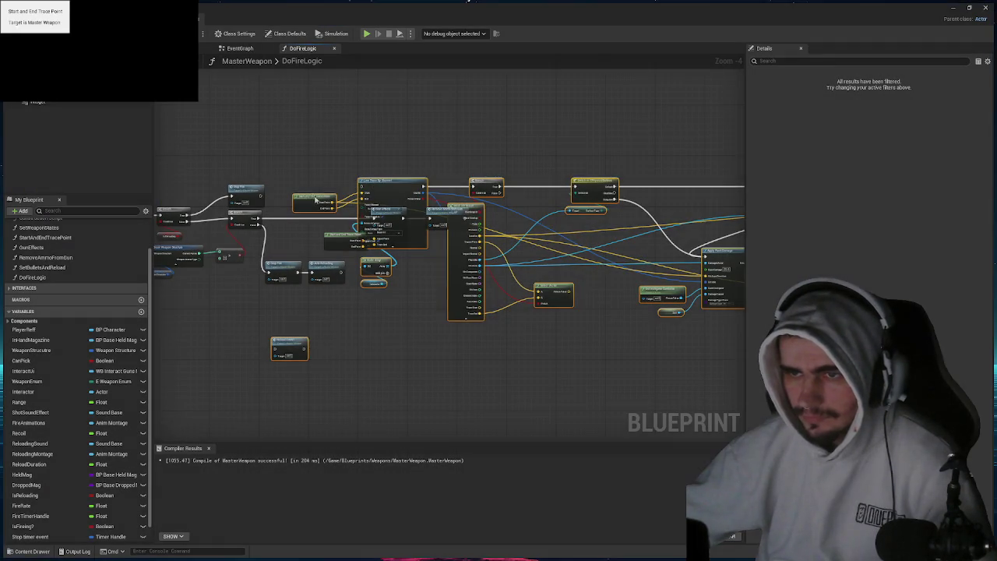
{"action": "mouse_move", "coordinate": [314, 198]}
{"action": "left_mouse_down"}
{"action": "mouse_move", "coordinate": [461, 222]}
{"action": "mouse_move", "coordinate": [472, 237]}
{"action": "left_mouse_up"}
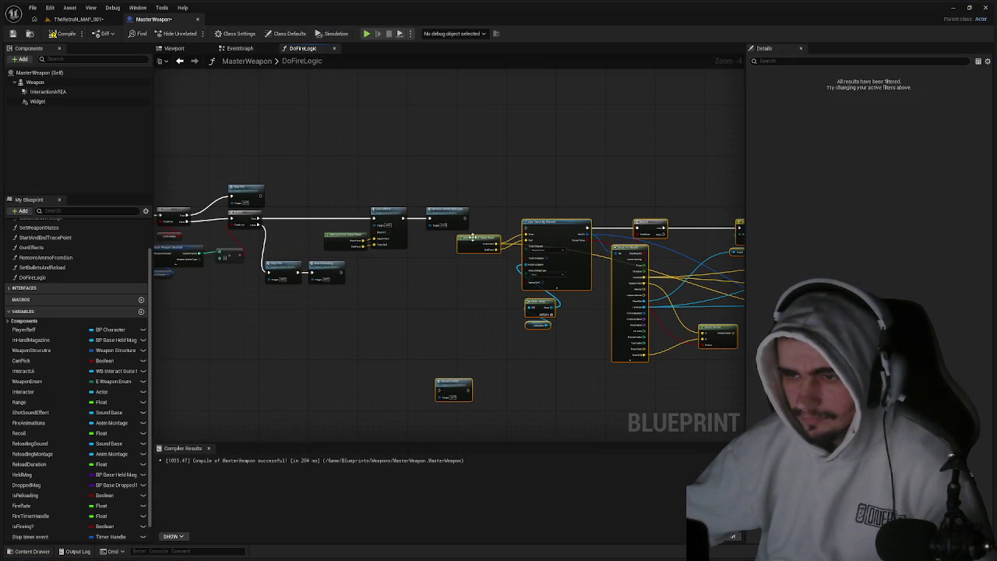
{"action": "left_click", "coordinate": [459, 379]}
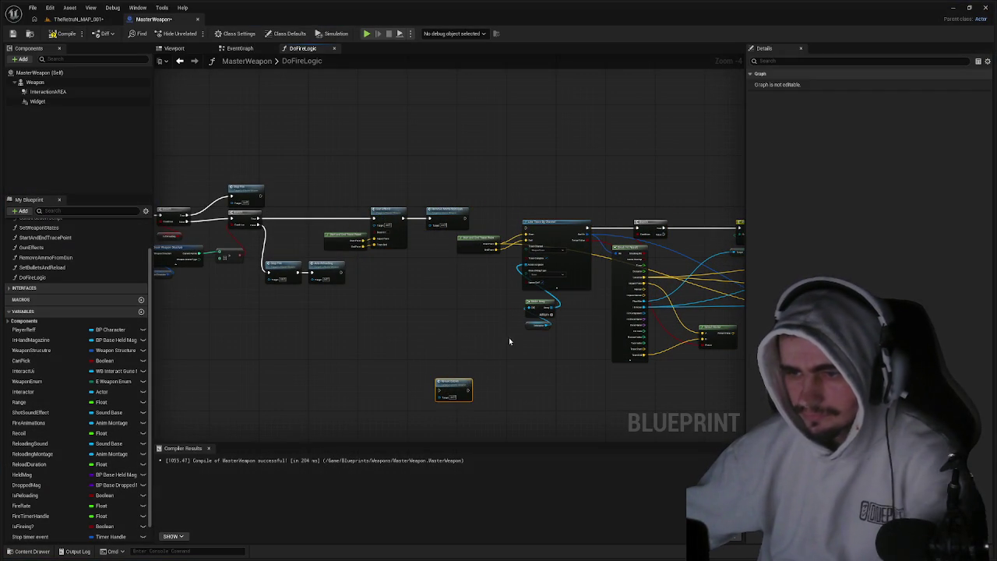
{"action": "key", "text": "Delete"}
{"action": "left_click_drag", "start_coordinate": [464, 219], "coordinate": [529, 224]}
{"action": "left_click", "coordinate": [545, 224]}
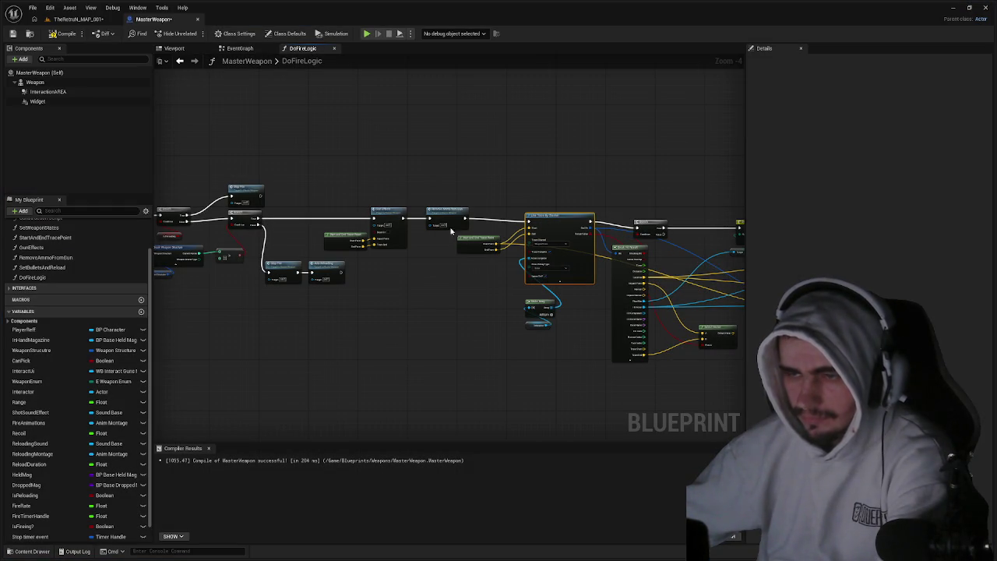
Inspect the Gate pin's link options in the EventGraph.
{"action": "left_click", "coordinate": [240, 48]}
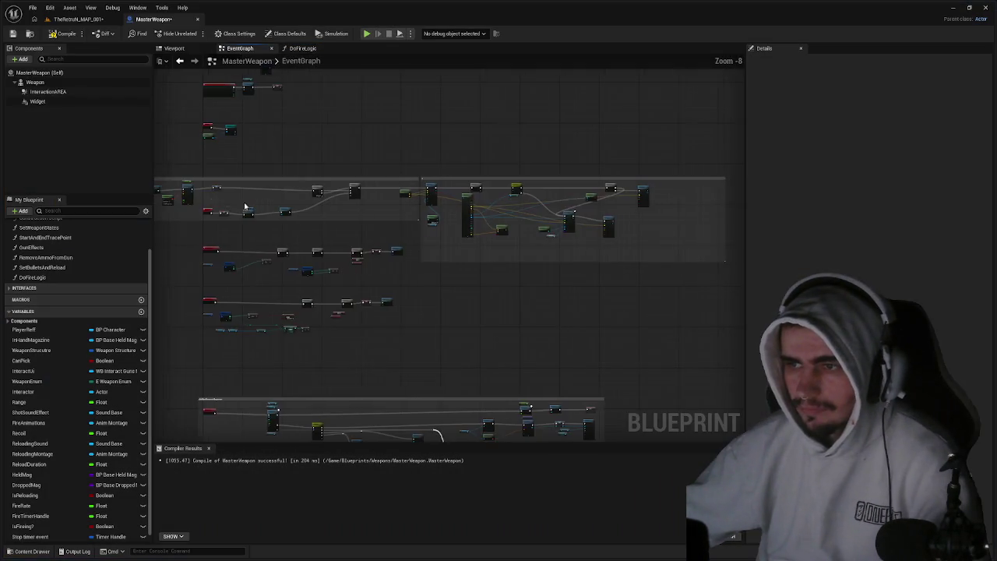
{"action": "scroll", "coordinate": [366, 196], "scroll_direction": "up", "scroll_amount": 5}
{"action": "mouse_move", "coordinate": [385, 191]}
{"action": "left_mouse_down"}
{"action": "mouse_move", "coordinate": [742, 195]}
{"action": "mouse_move", "coordinate": [334, 178]}
{"action": "mouse_move", "coordinate": [203, 189]}
{"action": "mouse_move", "coordinate": [369, 138]}
{"action": "mouse_move", "coordinate": [545, 151]}
{"action": "left_mouse_up"}
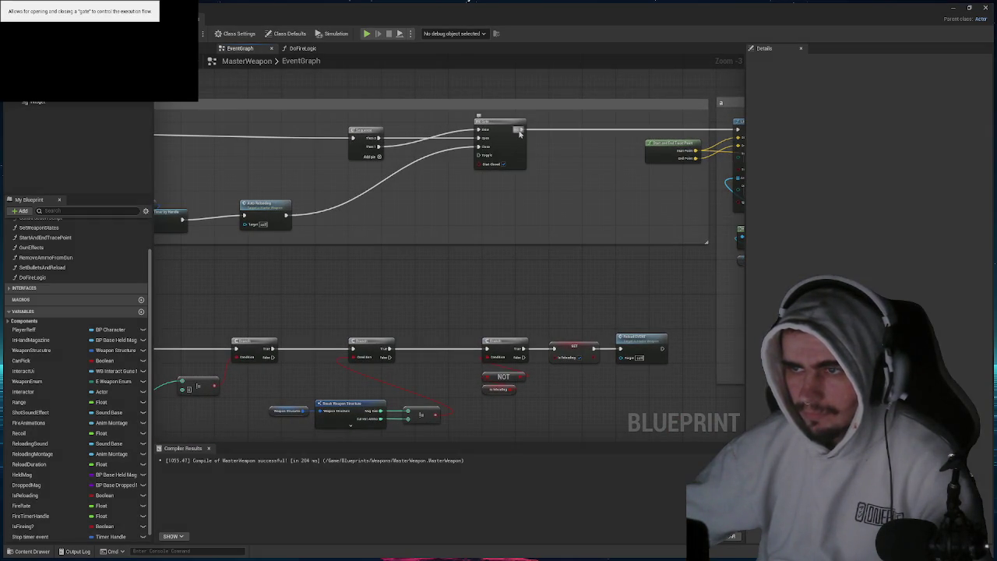
{"action": "right_click", "coordinate": [520, 133]}
{"action": "key", "text": "Escape"}
{"action": "mouse_move", "coordinate": [456, 159]}
{"action": "left_mouse_down"}
{"action": "mouse_move", "coordinate": [761, 152]}
{"action": "mouse_move", "coordinate": [538, 187]}
{"action": "left_mouse_up"}
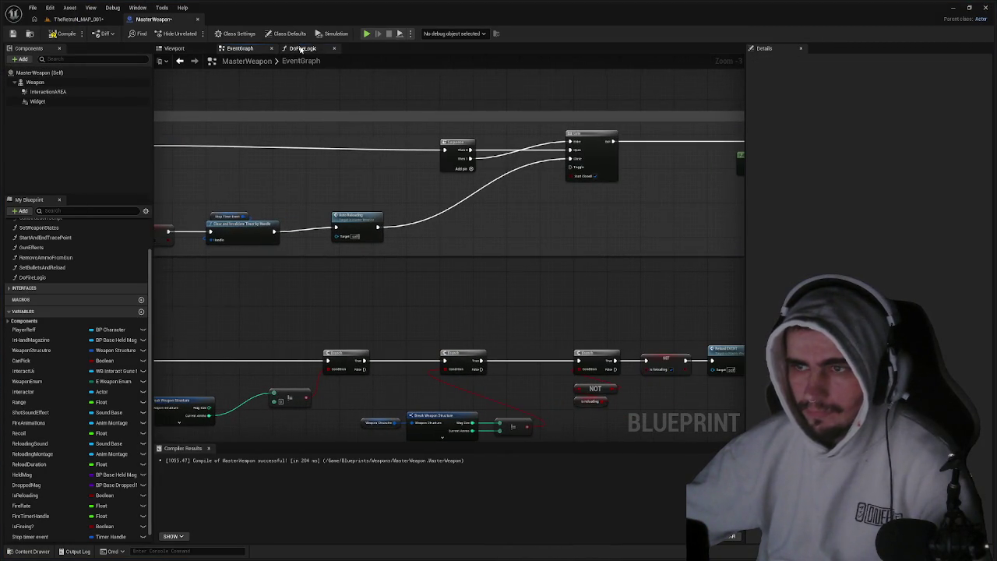
Undo the line-trace paste and wiring in DoFireLogic.
{"action": "left_click", "coordinate": [304, 48]}
{"action": "key", "text": "ctrl+z"}
{"action": "key", "text": "ctrl+z"}
{"action": "key", "text": "ctrl+z"}
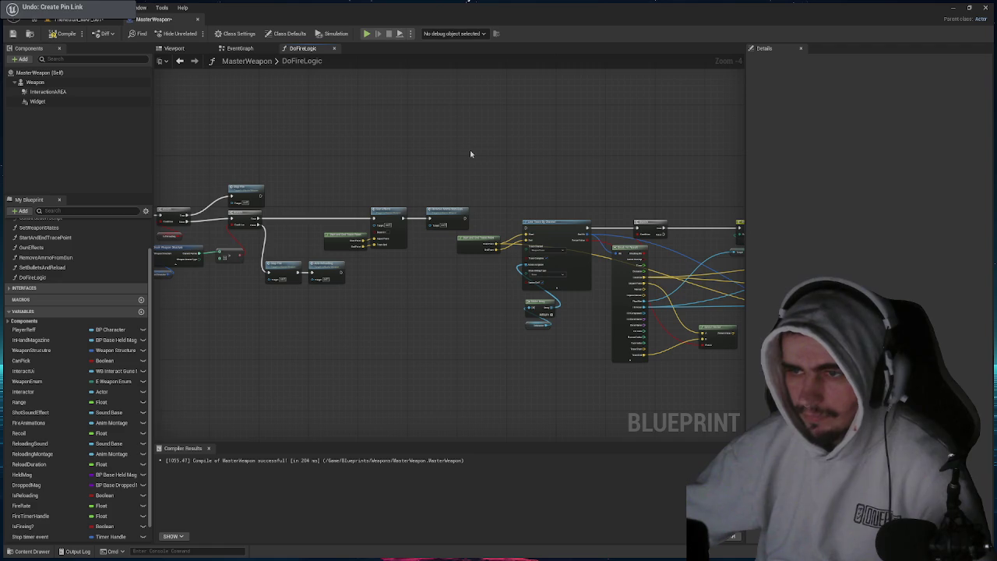
{"action": "key", "text": "ctrl+z"}
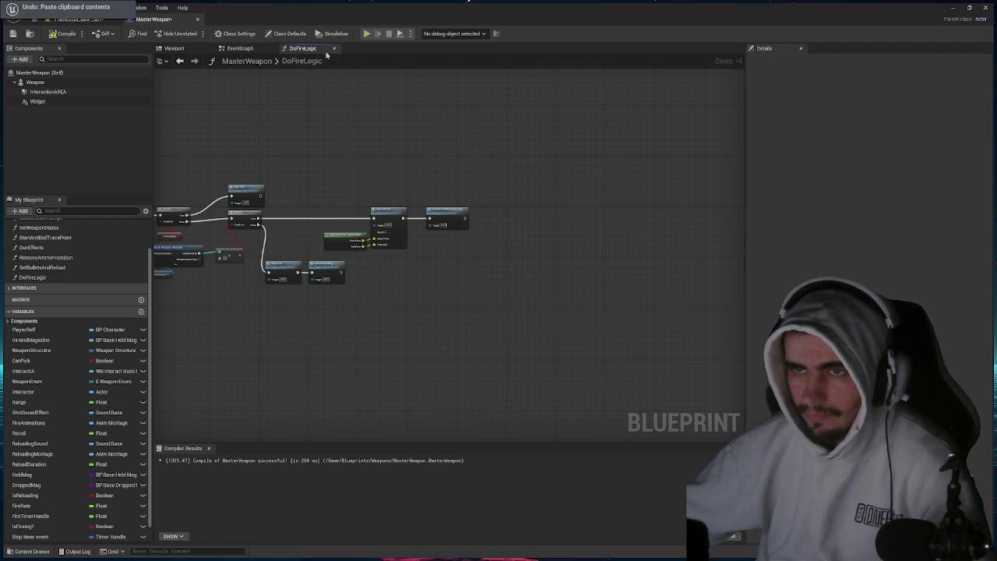